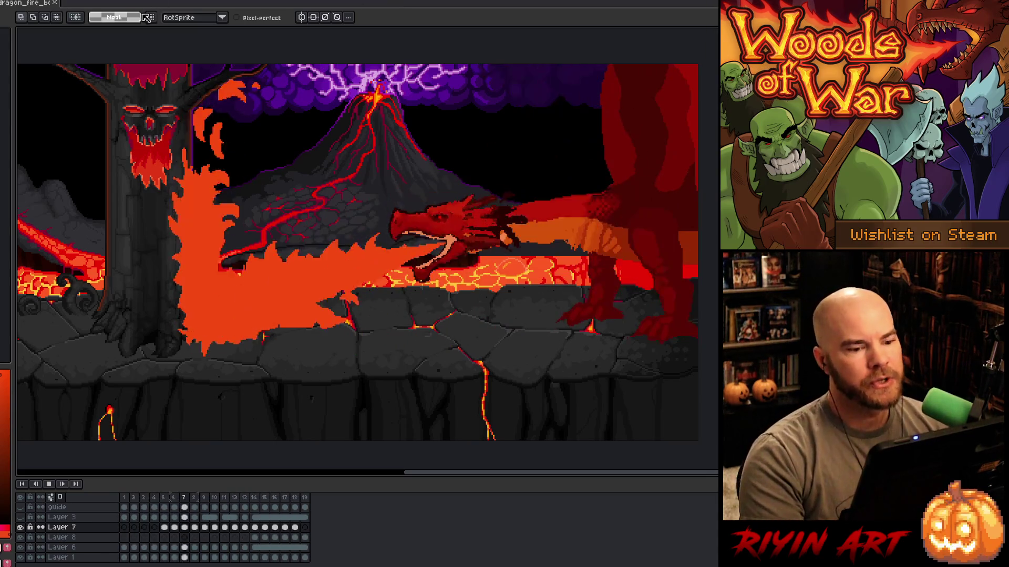
Step: Stop the animation preview on frame 16, where the dragon rears up puffing smoke, and pan the canvas
key(Return)
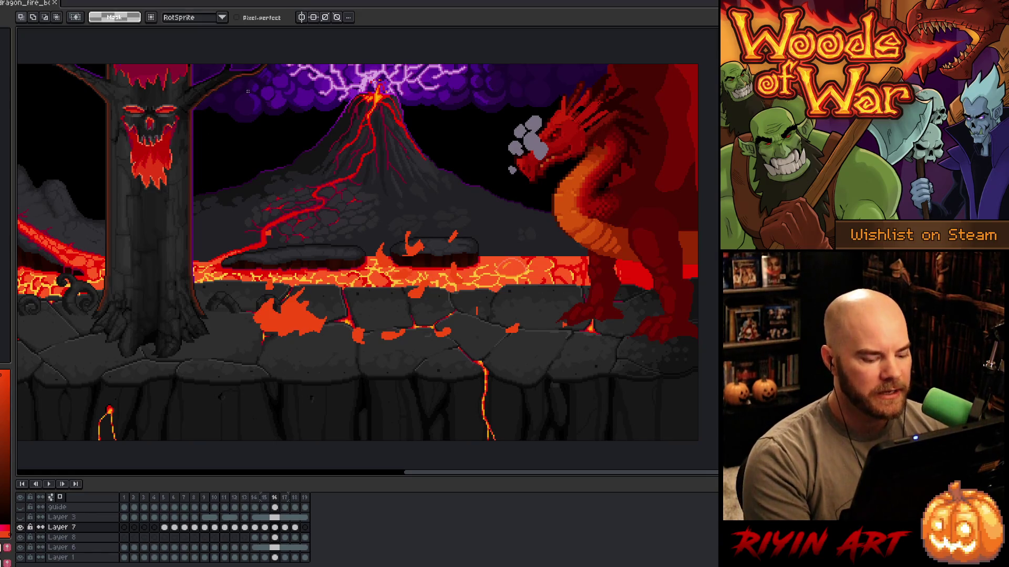
key(space)
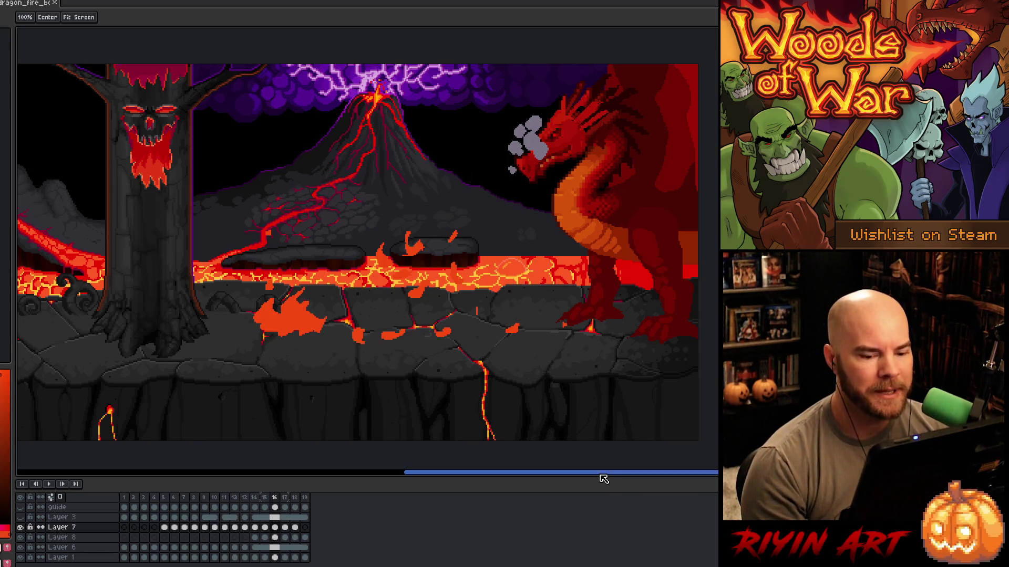
mouse_move(604, 478)
mouse_down()
mouse_move(475, 480)
mouse_move(347, 421)
mouse_up()
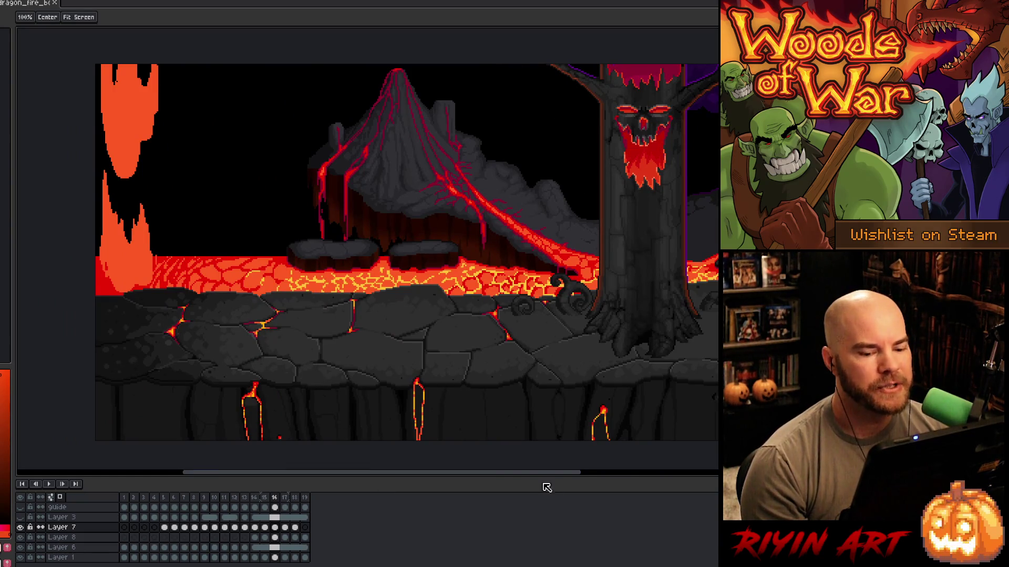
scroll(541, 478, right, 8)
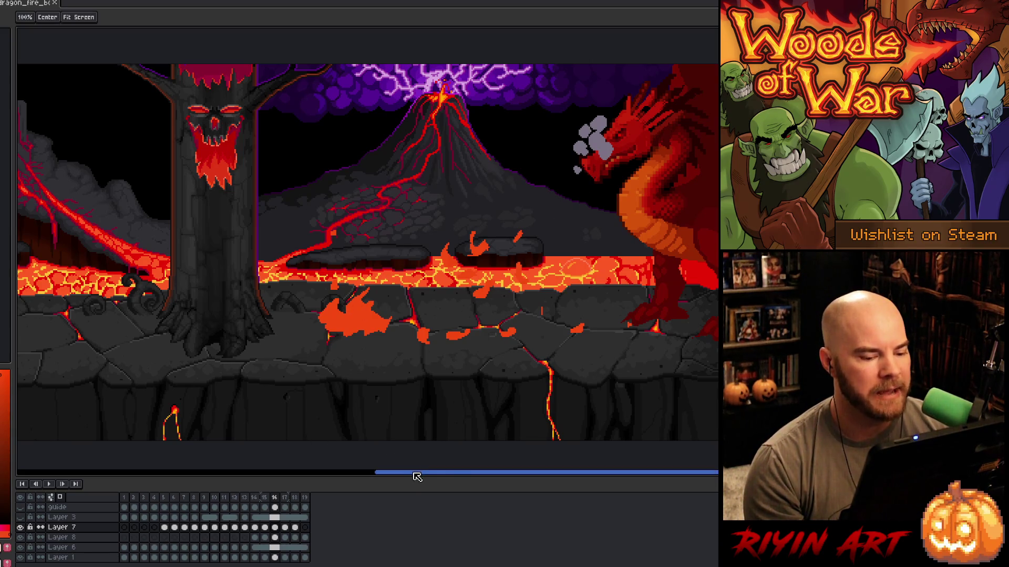
mouse_move(416, 476)
mouse_down()
mouse_move(473, 478)
mouse_move(323, 493)
mouse_move(173, 488)
mouse_move(399, 499)
mouse_move(279, 495)
mouse_move(450, 473)
mouse_move(428, 477)
mouse_up()
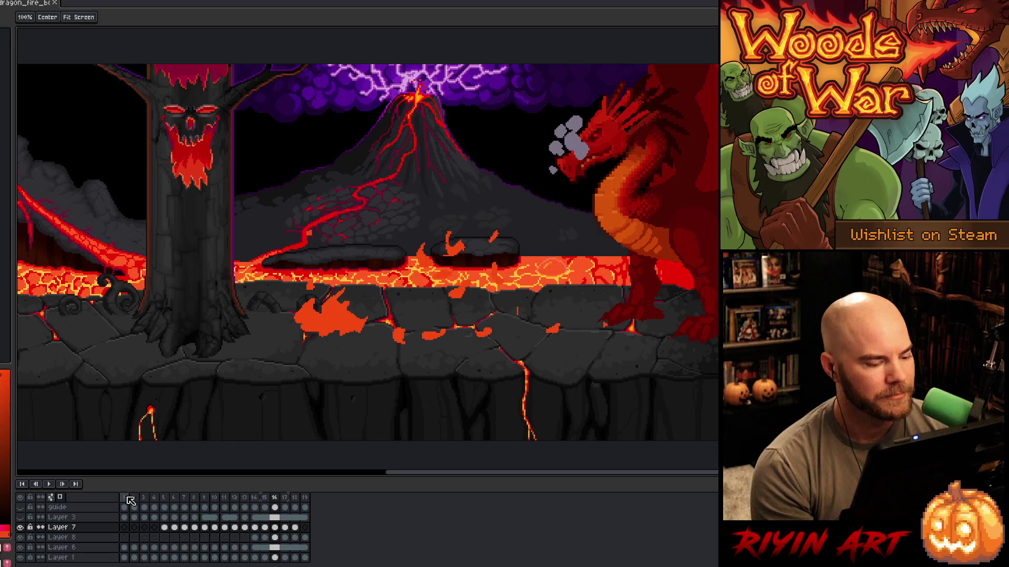
Step: Select frames 1–3 in the timeline, then play and stop the fire animation
drag(131, 500, 285, 500)
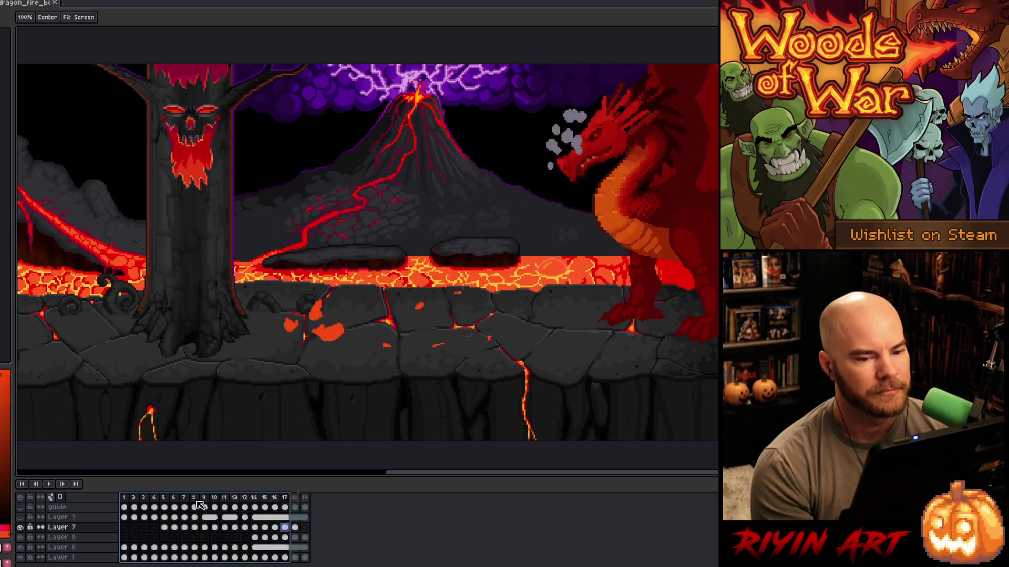
shift+click(295, 497)
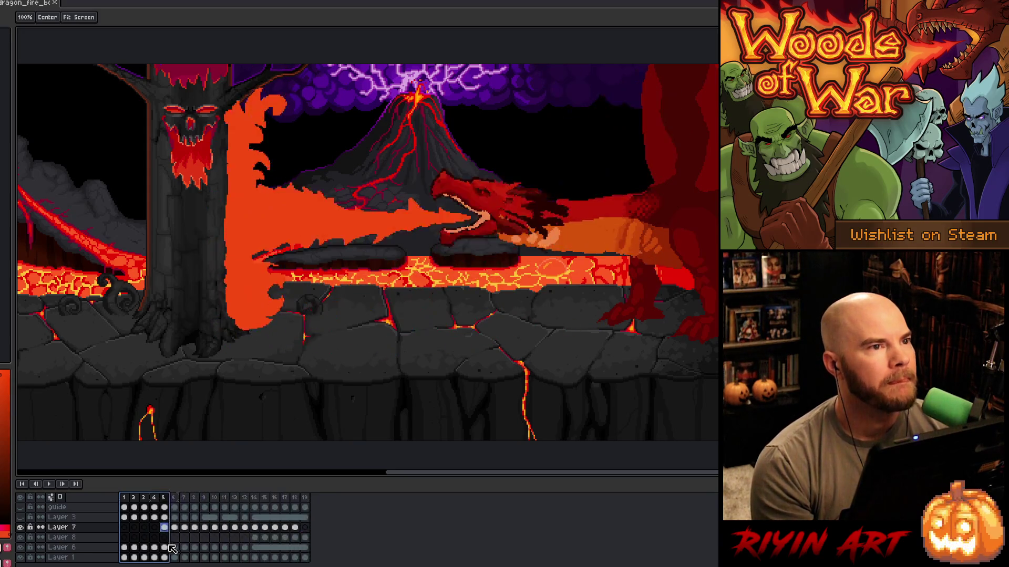
drag(173, 549, 148, 545)
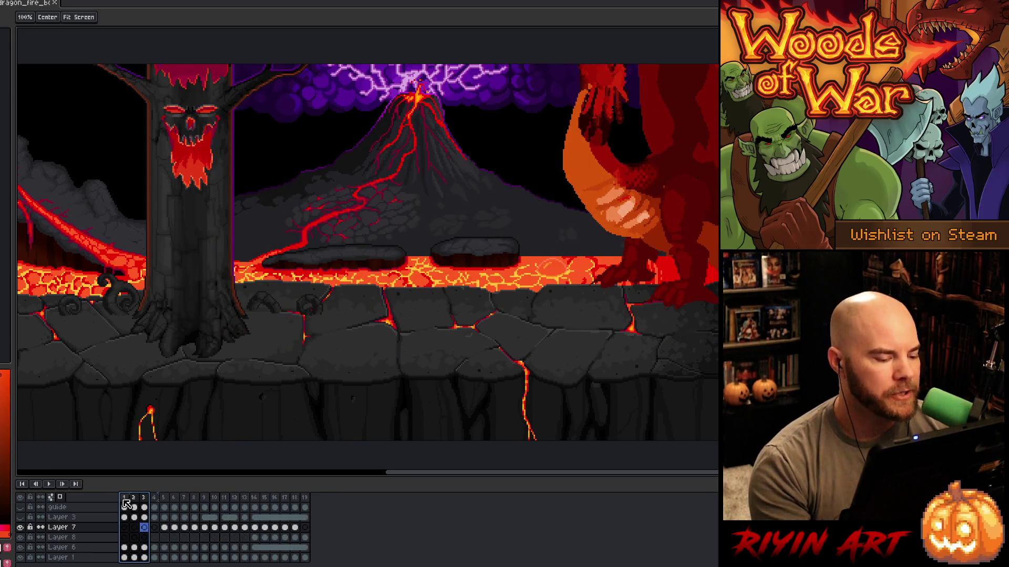
key(Return)
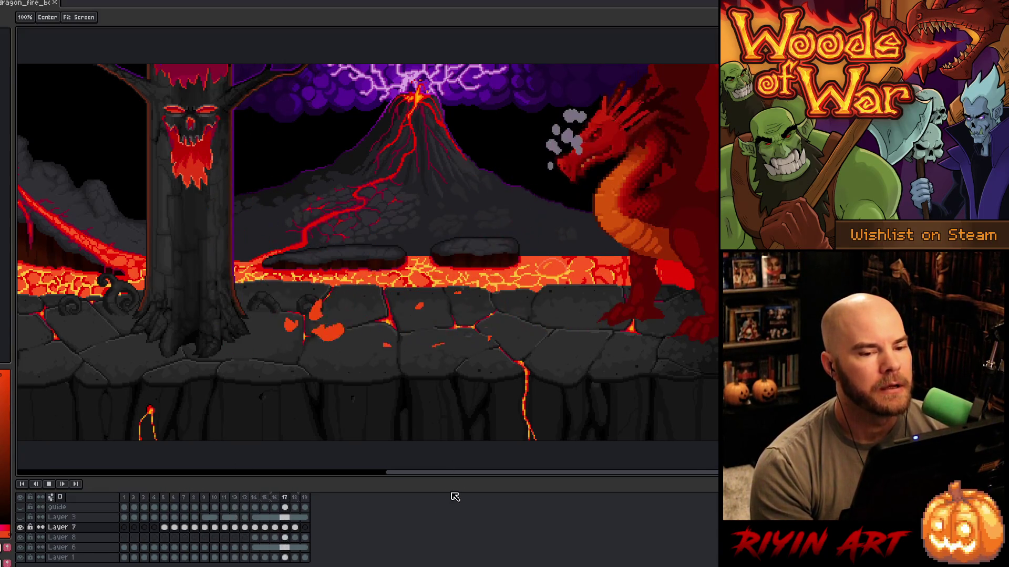
key(Return)
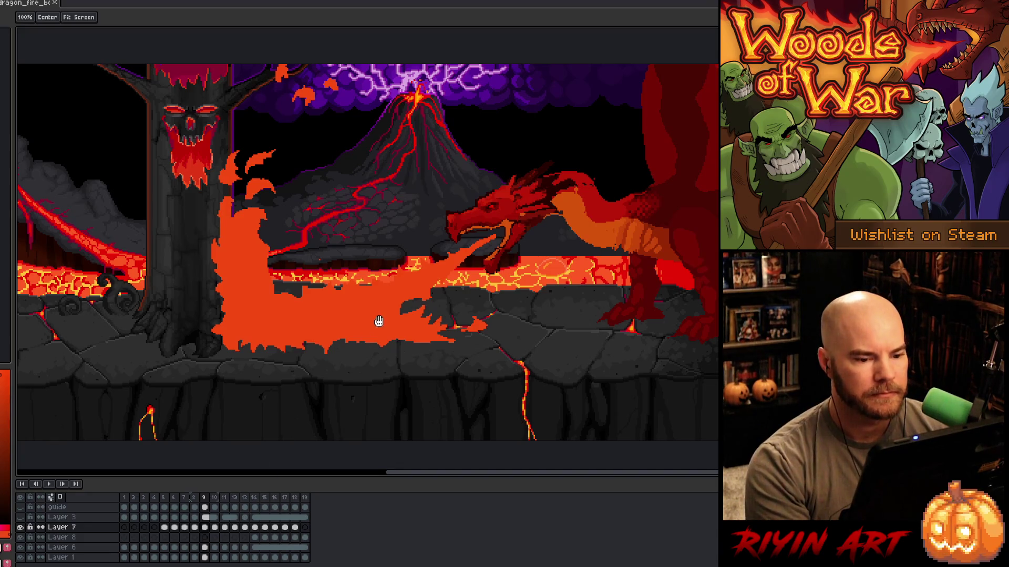
Step: Step through the frames to settle on frame 6, where the dragon breathes fire
key(Left)
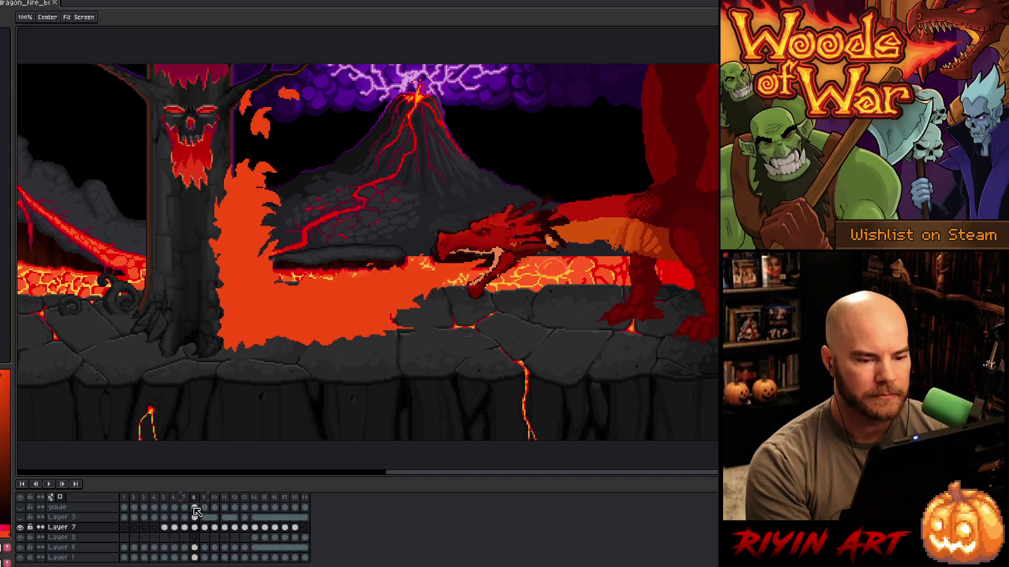
key(Right)
key(Left)
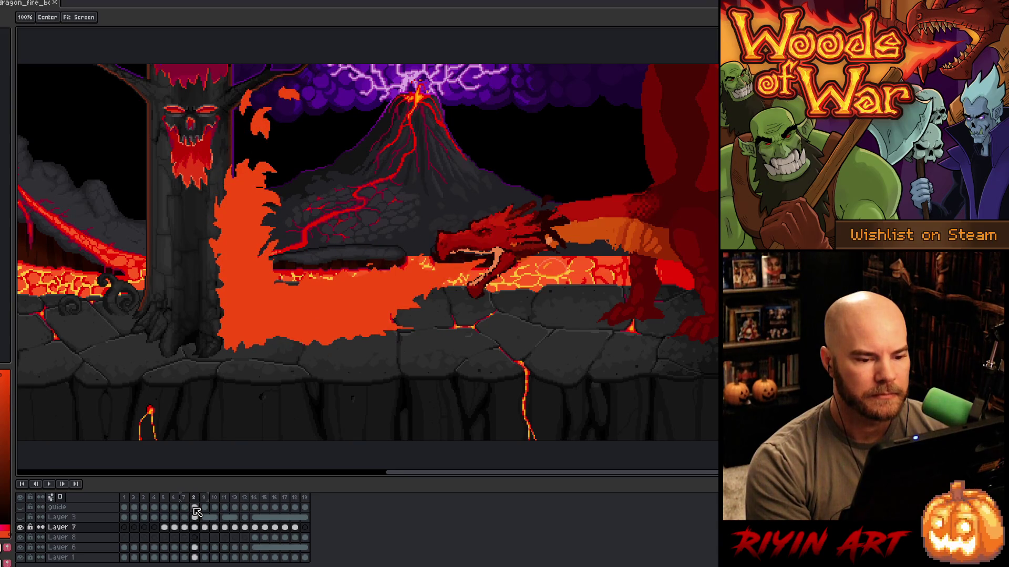
click(177, 528)
key(Right)
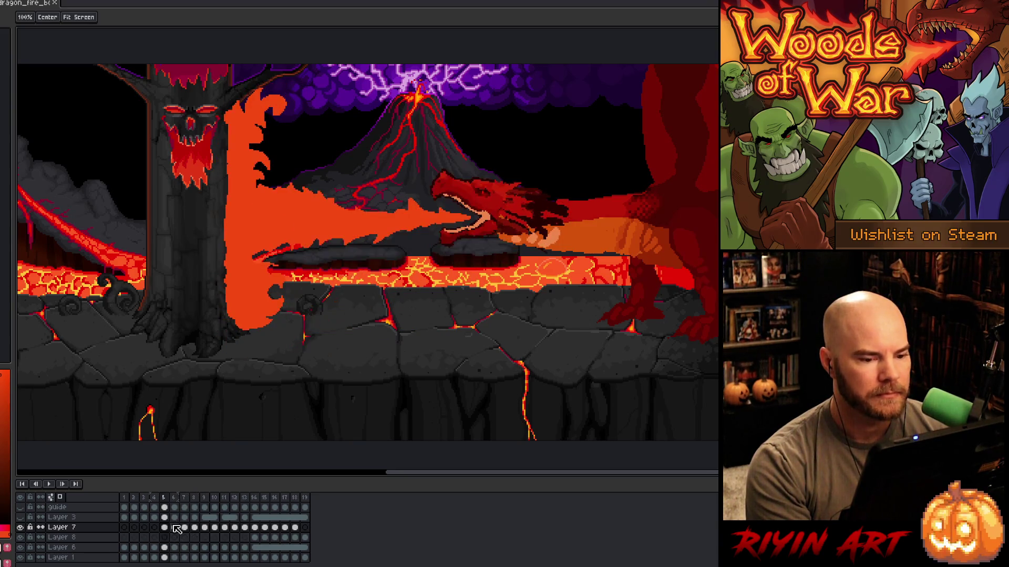
key(Left)
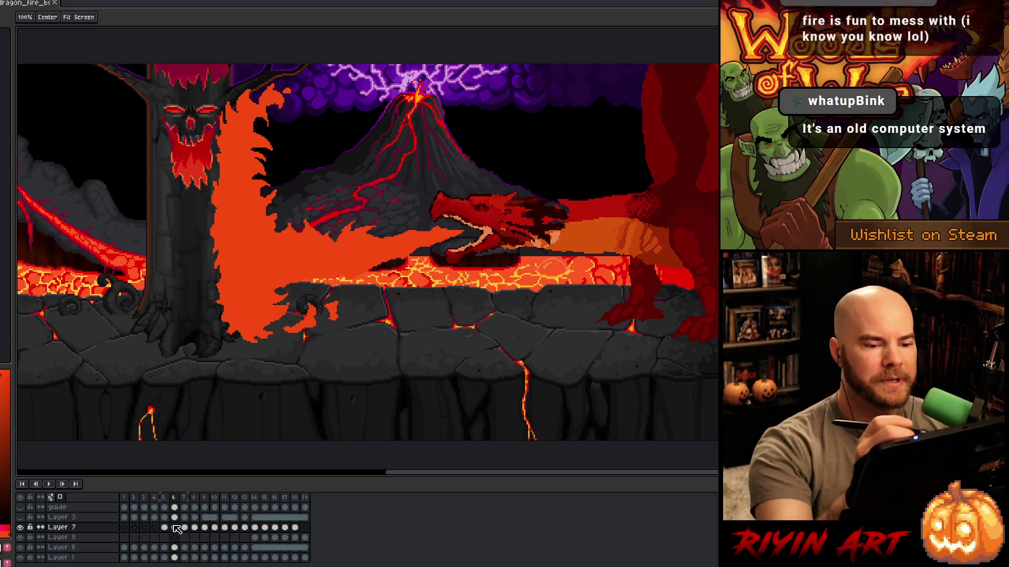
key(m)
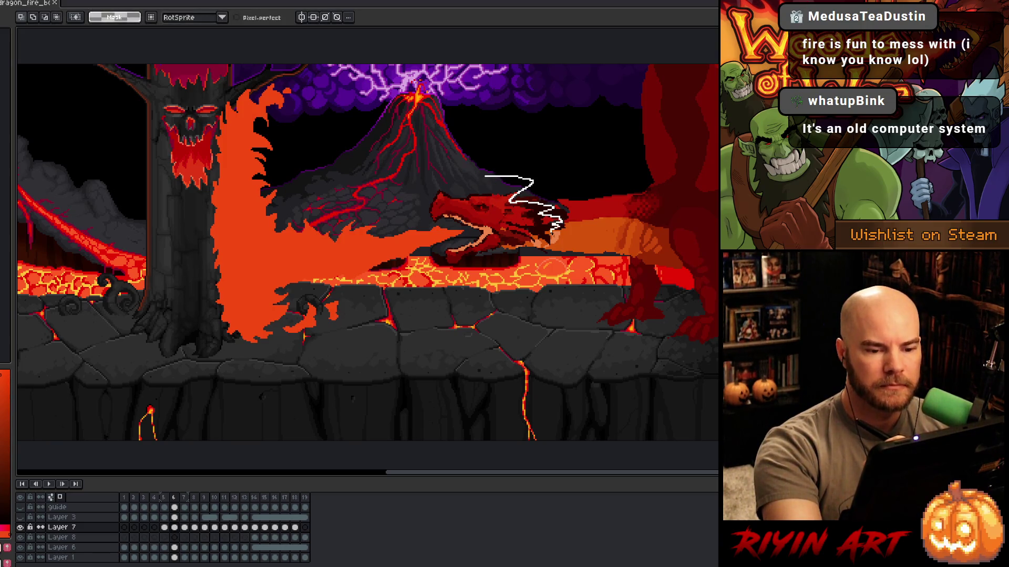
Step: Lasso the dragon head on frame 6 and add a new Layer 9 above Layer 6
drag(460, 269, 420, 175)
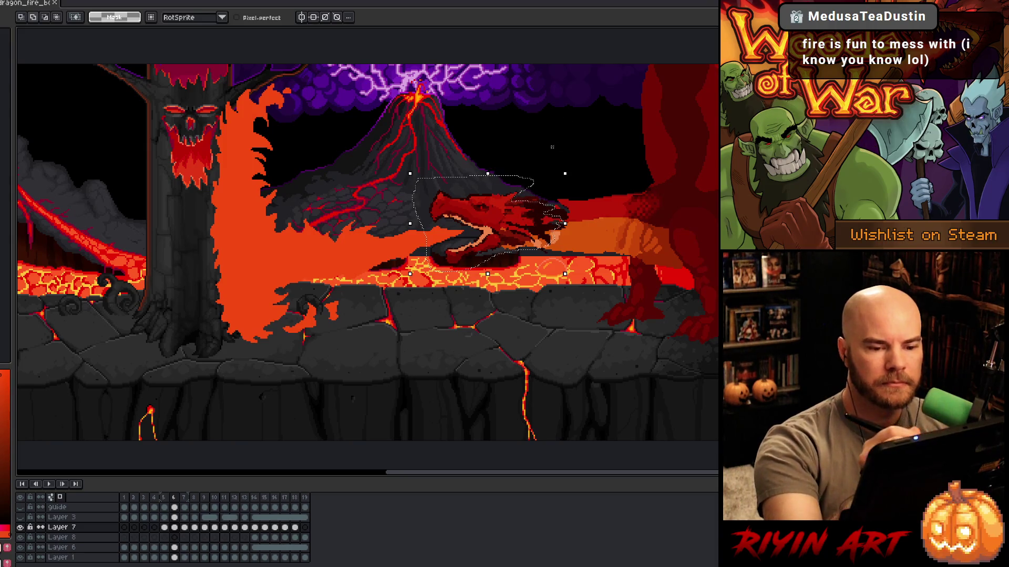
mouse_move(524, 149)
mouse_down()
mouse_move(583, 197)
mouse_move(510, 277)
mouse_move(480, 277)
mouse_up()
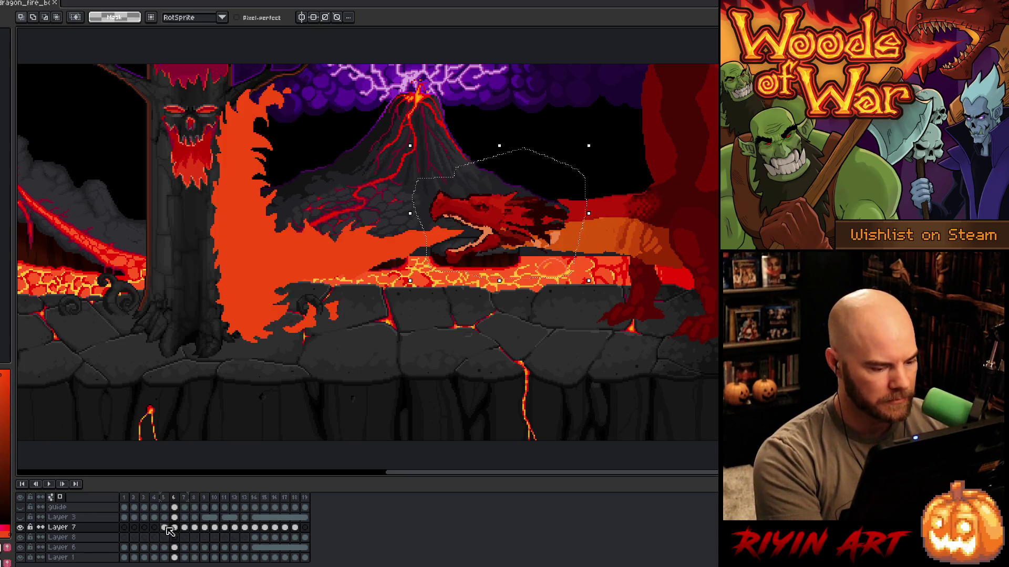
click(175, 548)
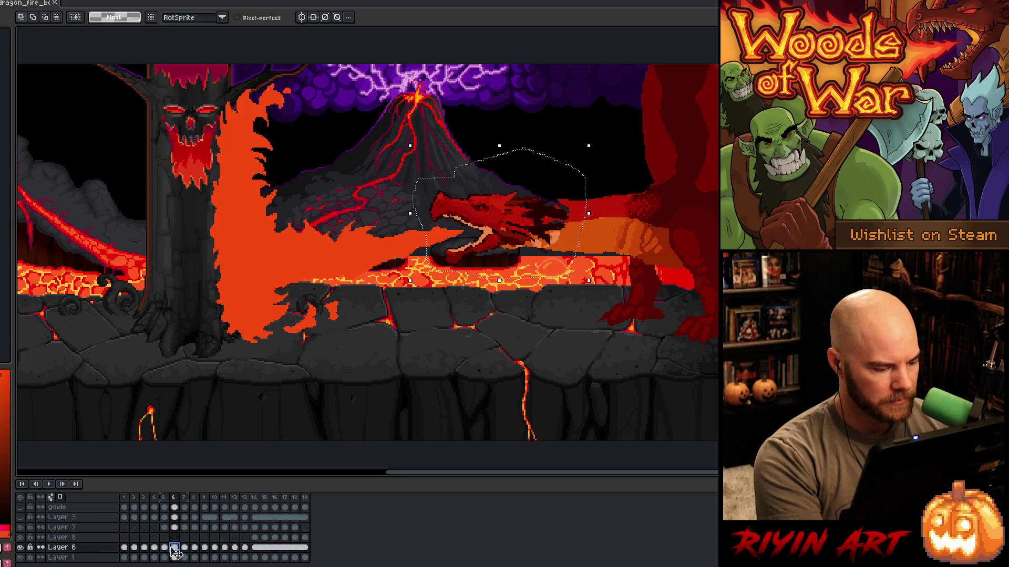
click(20, 548)
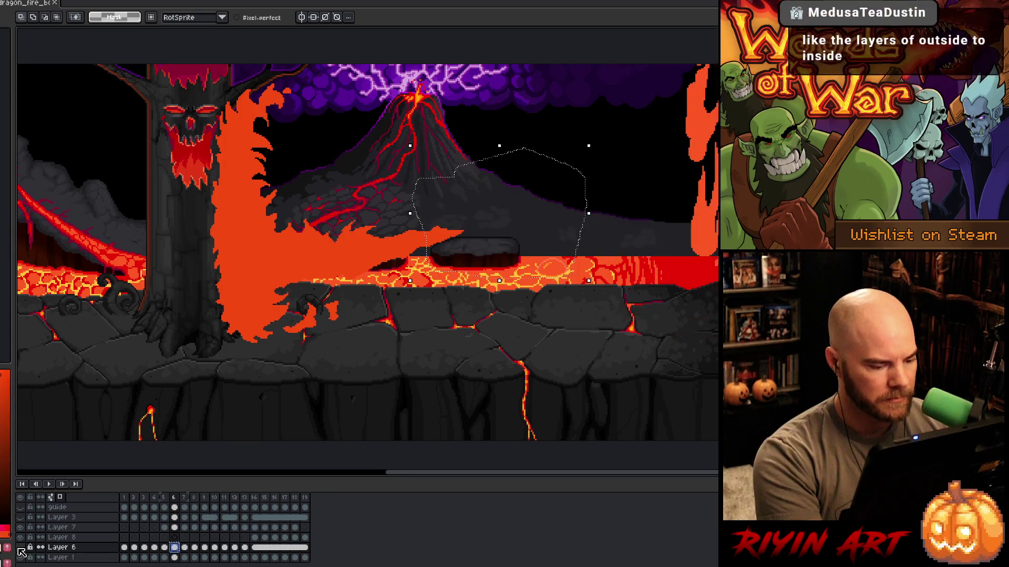
key(shift+n)
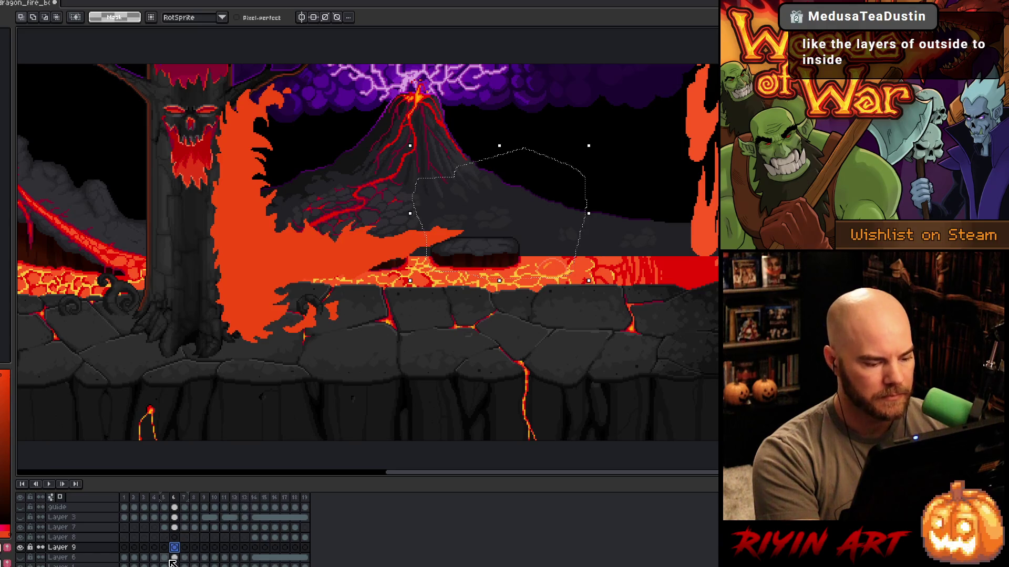
click(174, 558)
click(21, 558)
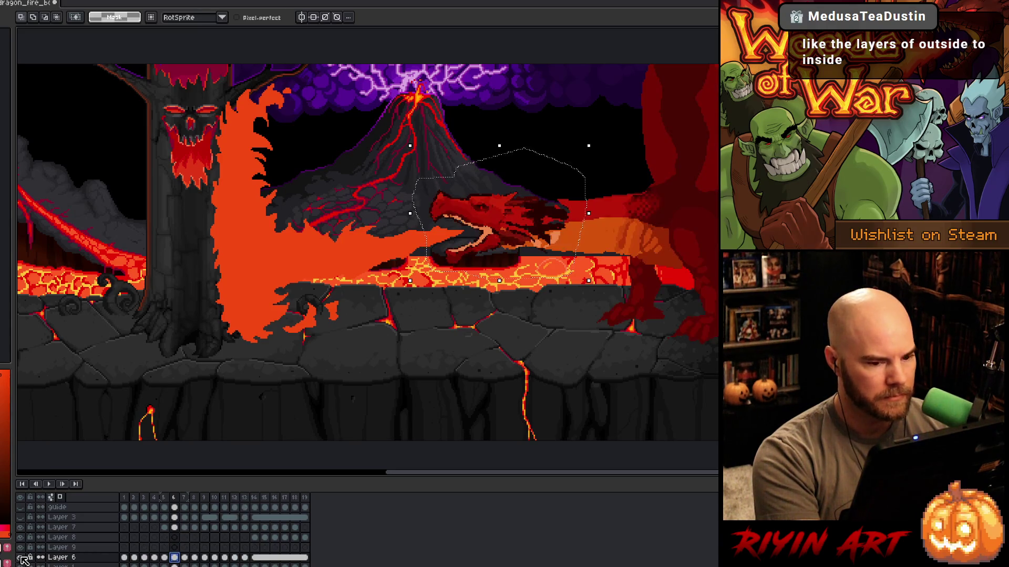
click(497, 218)
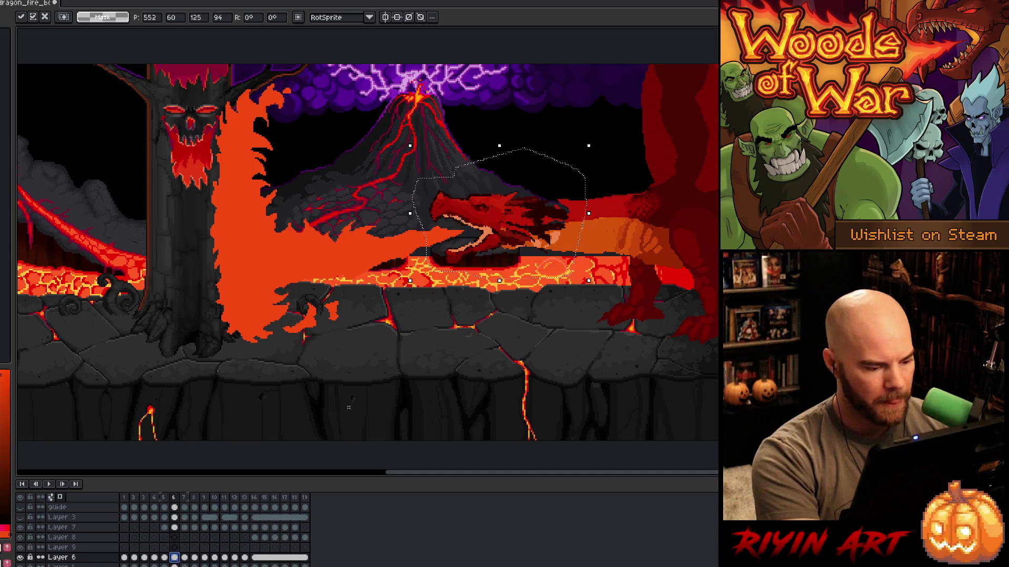
Step: Paste the dragon head onto Layer 9, scale it to about double size and shift it right
click(175, 547)
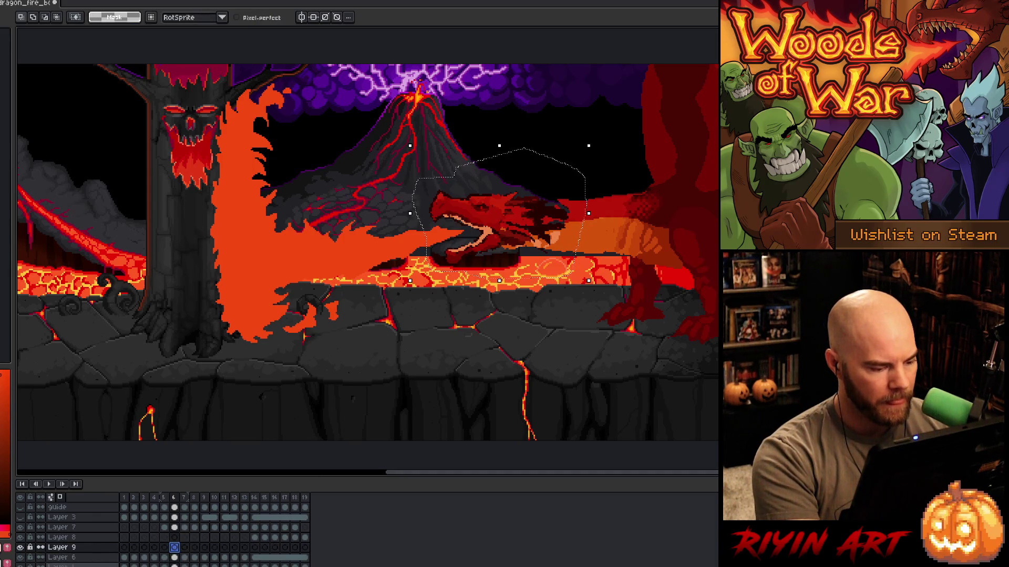
click(20, 558)
key(ctrl+t)
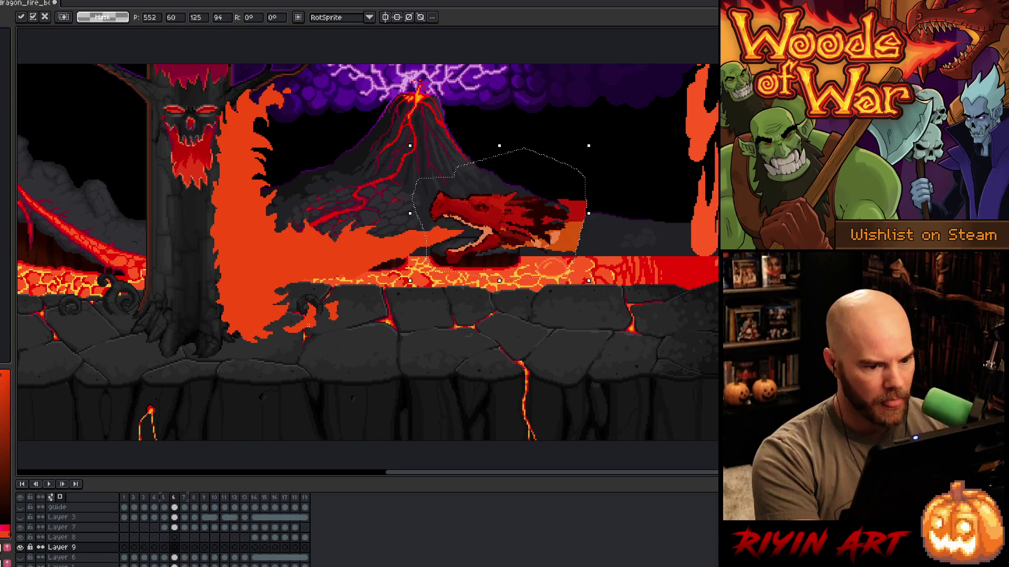
scroll(525, 274, down, 2)
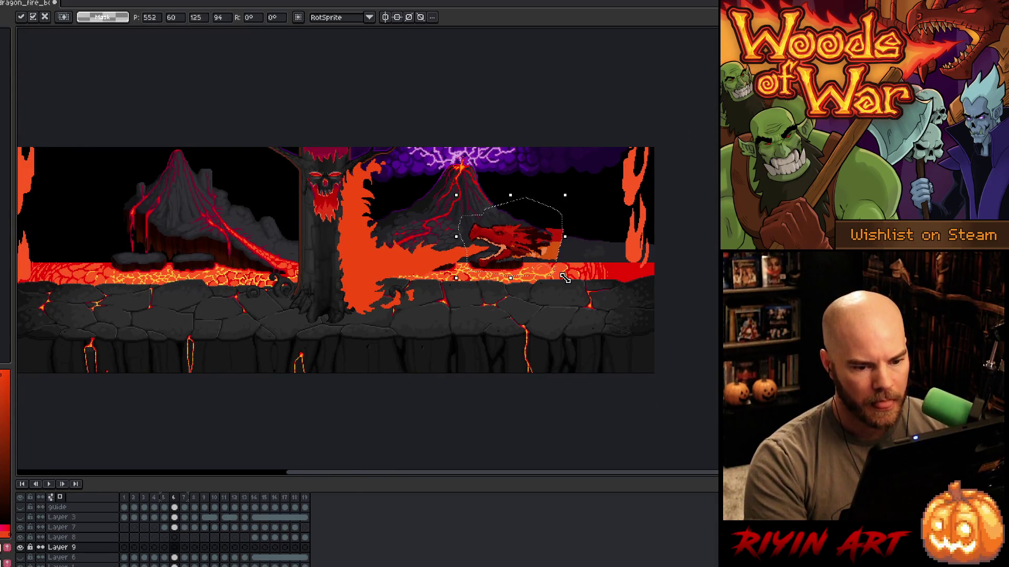
mouse_move(565, 283)
mouse_down()
mouse_move(604, 300)
mouse_move(659, 356)
mouse_move(786, 424)
mouse_move(669, 327)
mouse_move(644, 319)
mouse_up()
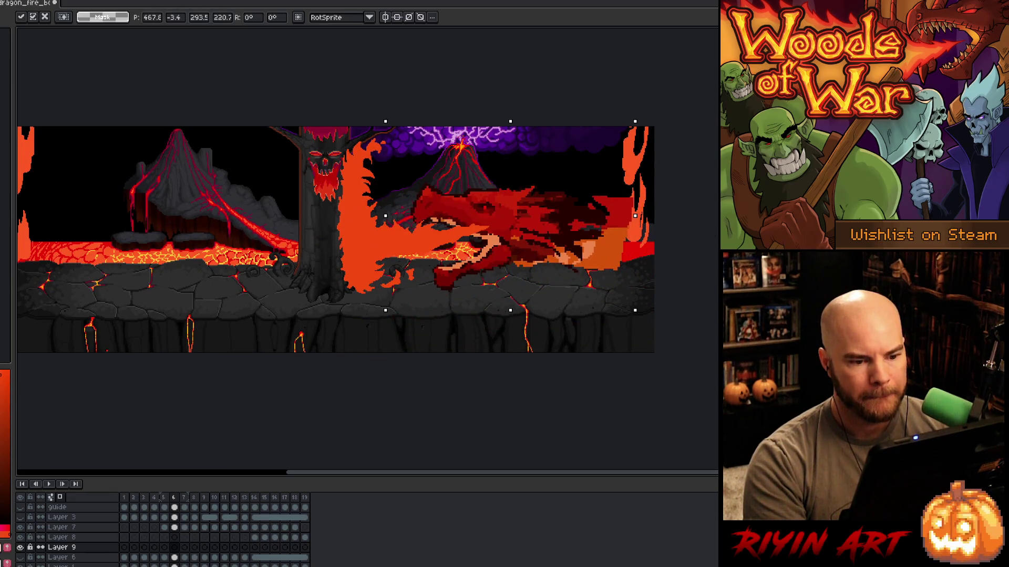
mouse_move(507, 241)
mouse_down()
mouse_move(603, 216)
mouse_move(562, 222)
mouse_move(571, 223)
mouse_up()
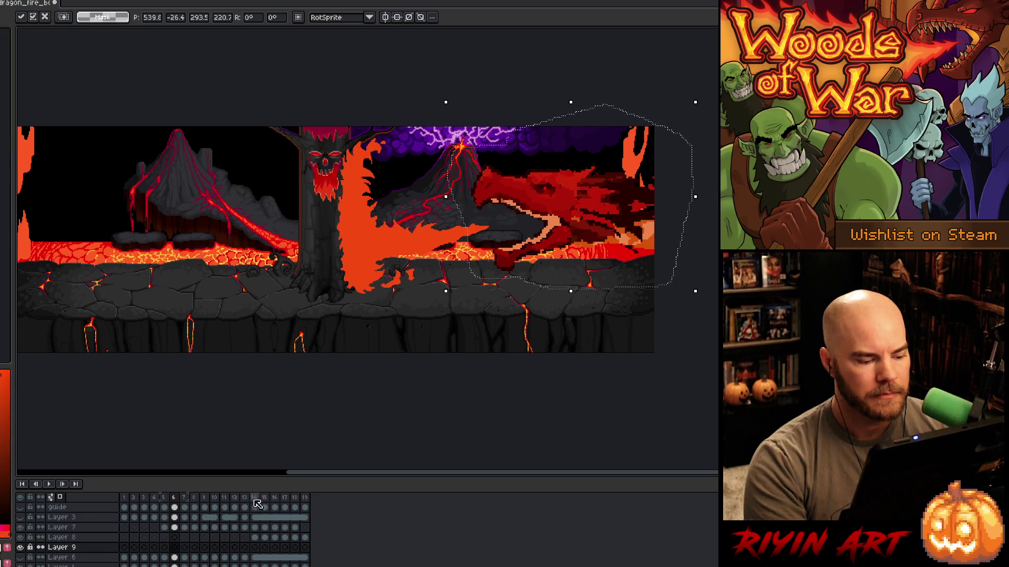
click(165, 548)
click(175, 547)
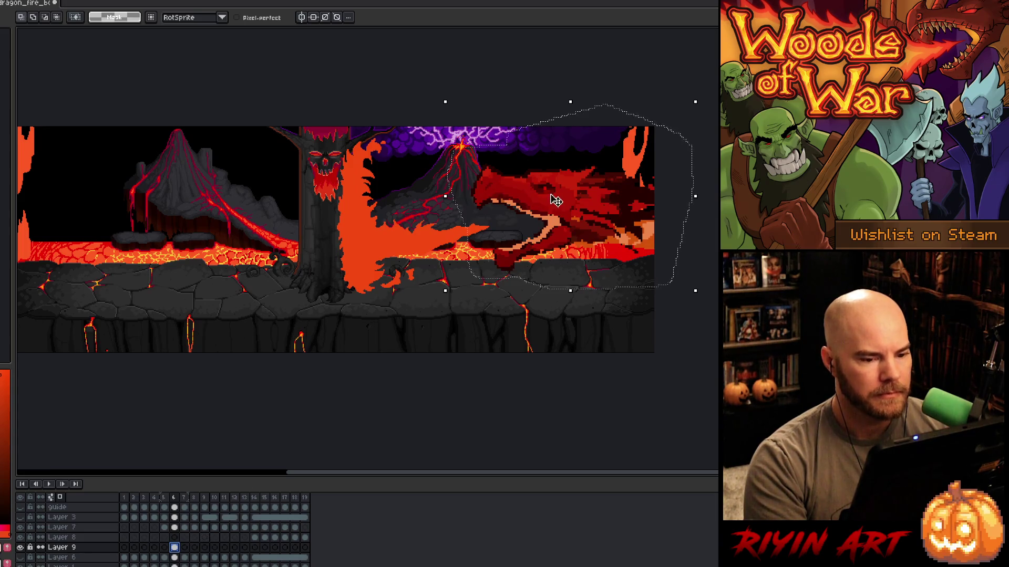
drag(555, 214, 581, 215)
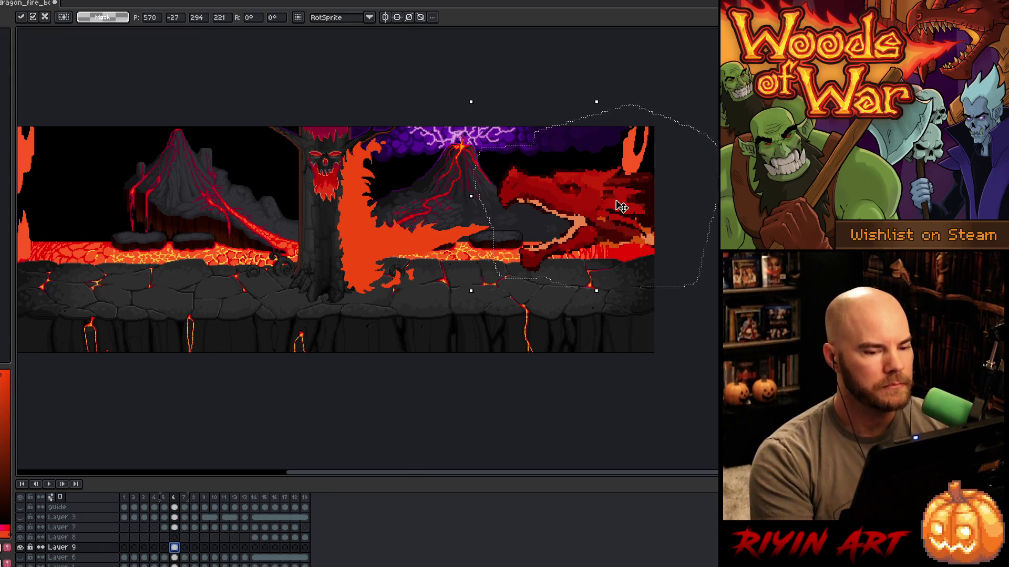
scroll(621, 206, up, 3)
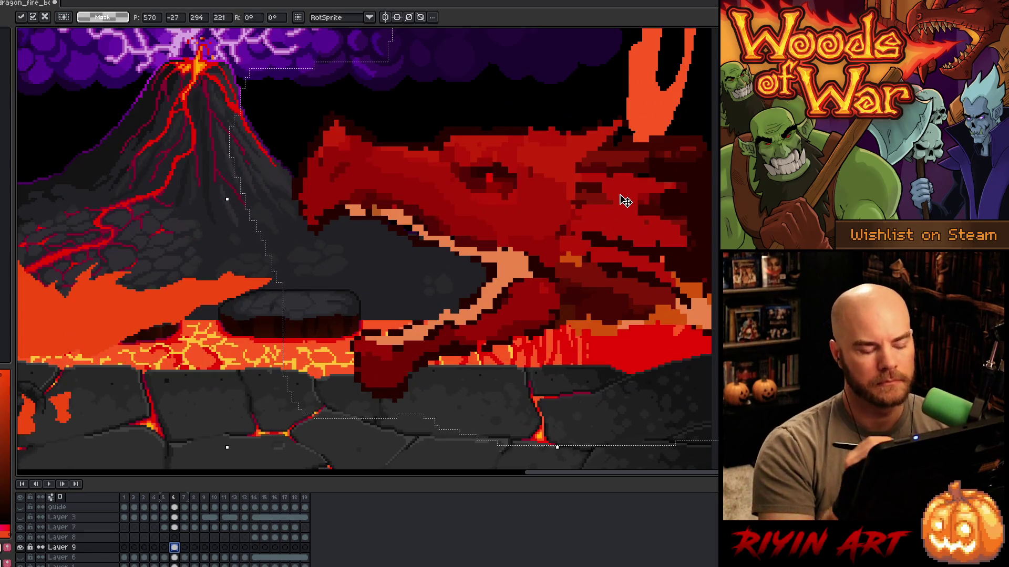
Step: Drop the selection and add darker red pixels to the head's outline with the pencil
key(ctrl+d)
key(b)
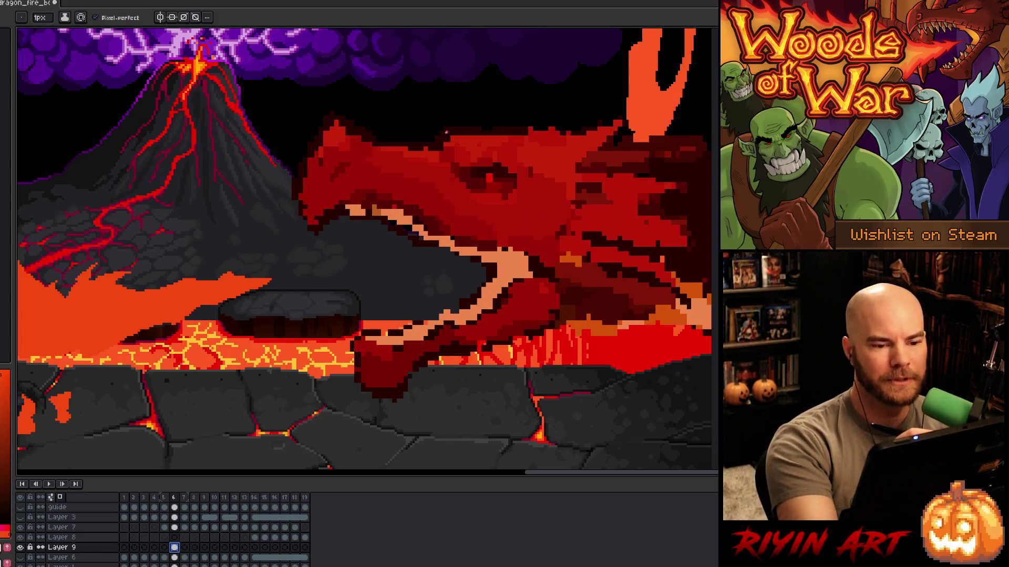
alt+click(453, 135)
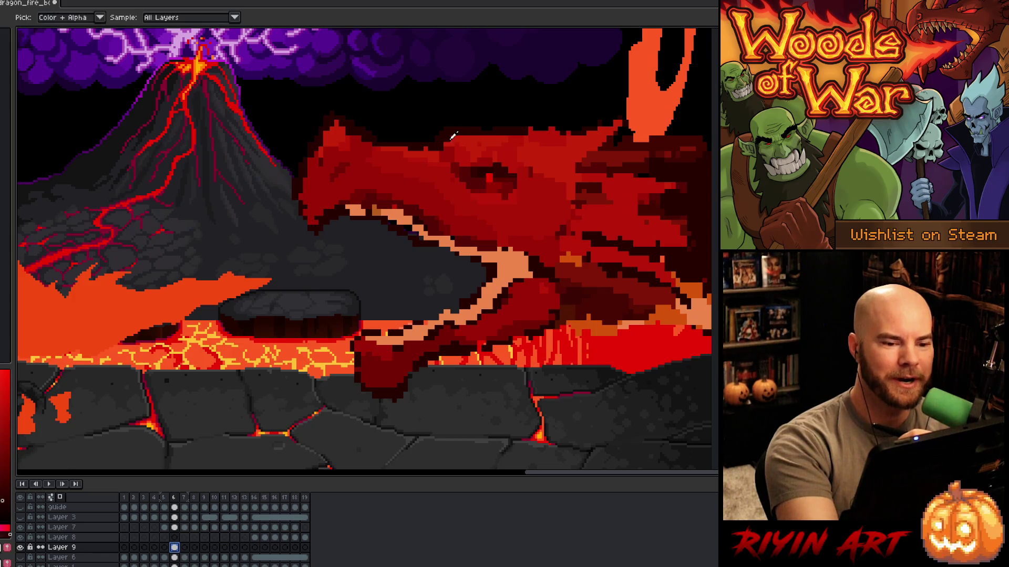
alt+click(449, 138)
click(448, 136)
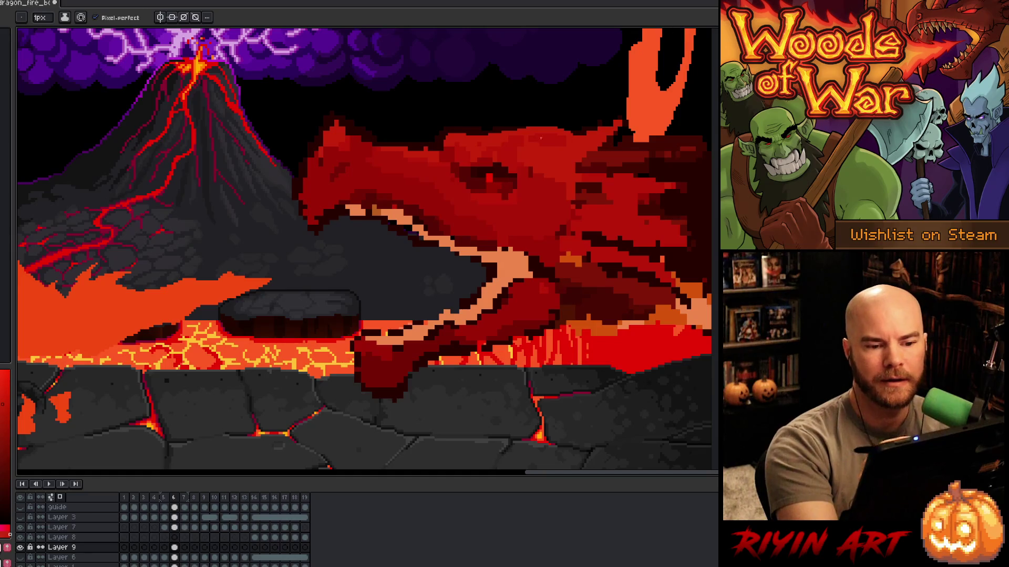
Step: Redraw the snout's left edge with a lighter red outline
alt+click(430, 146)
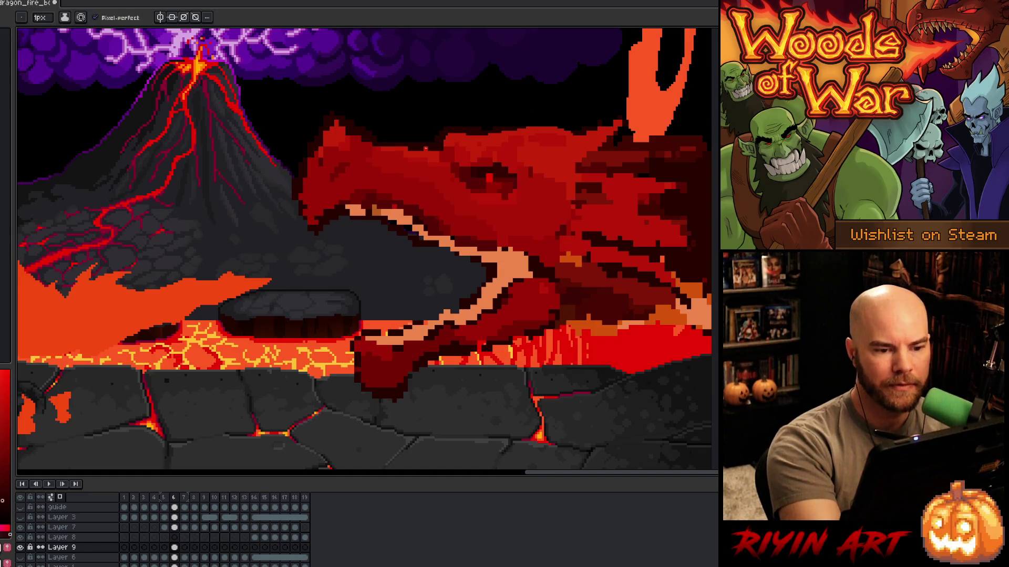
alt+click(339, 126)
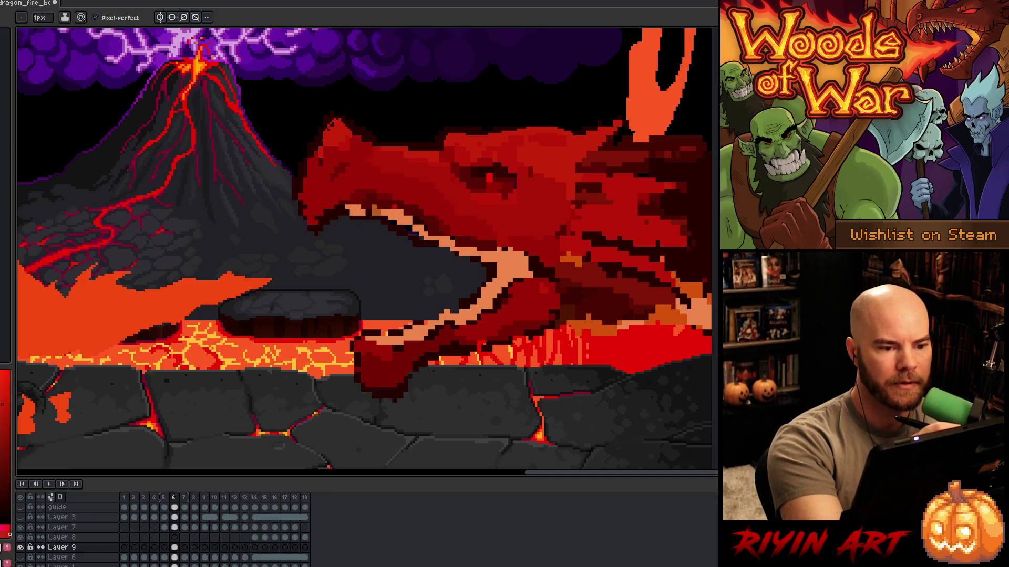
alt+click(337, 125)
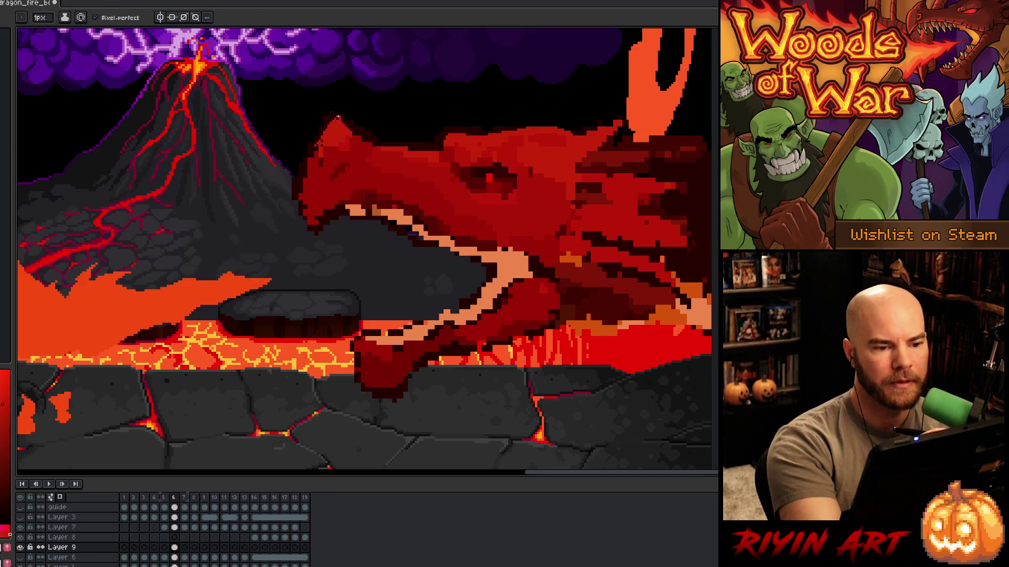
mouse_move(330, 121)
mouse_down()
mouse_move(311, 147)
mouse_move(302, 220)
mouse_up()
drag(312, 149, 302, 208)
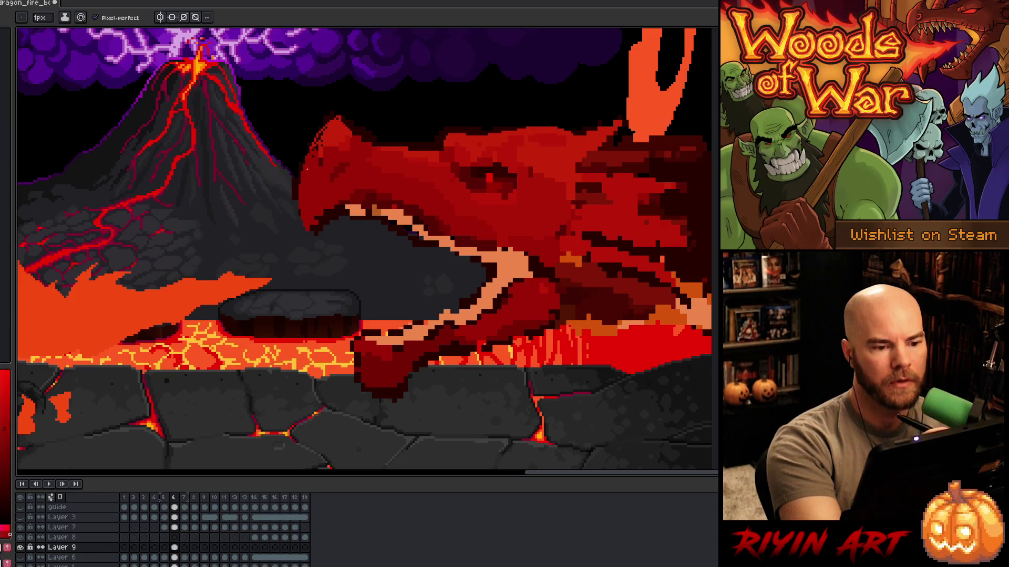
alt+click(320, 143)
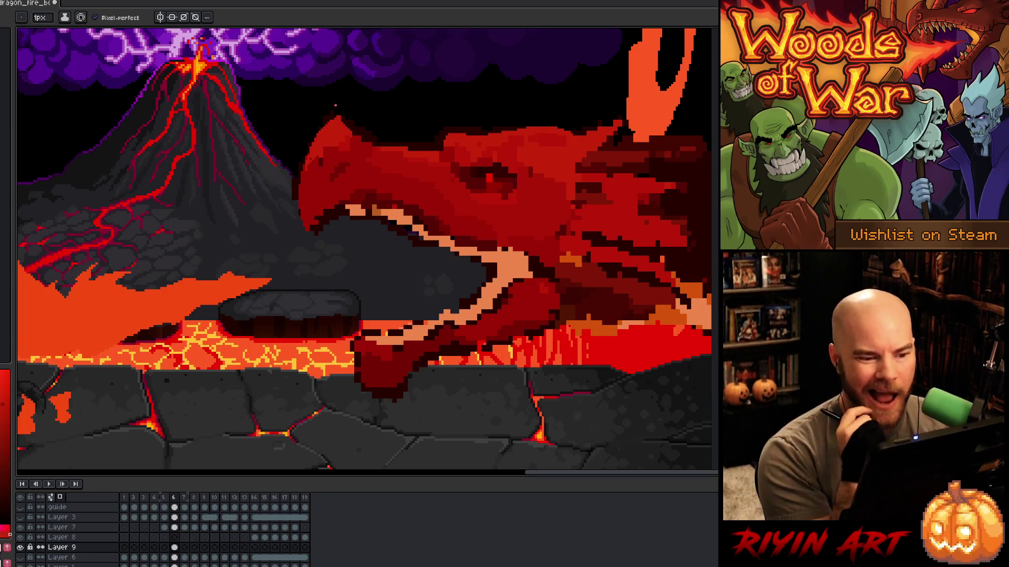
Step: Touch up the rounded snout outline with darker and lighter reds sampled from the head
alt+click(391, 208)
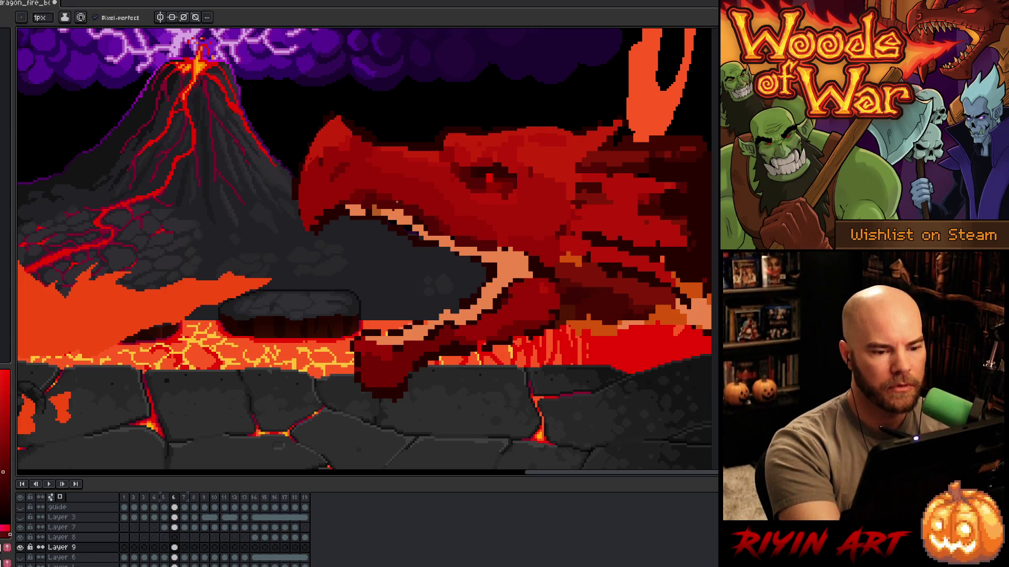
alt+click(320, 154)
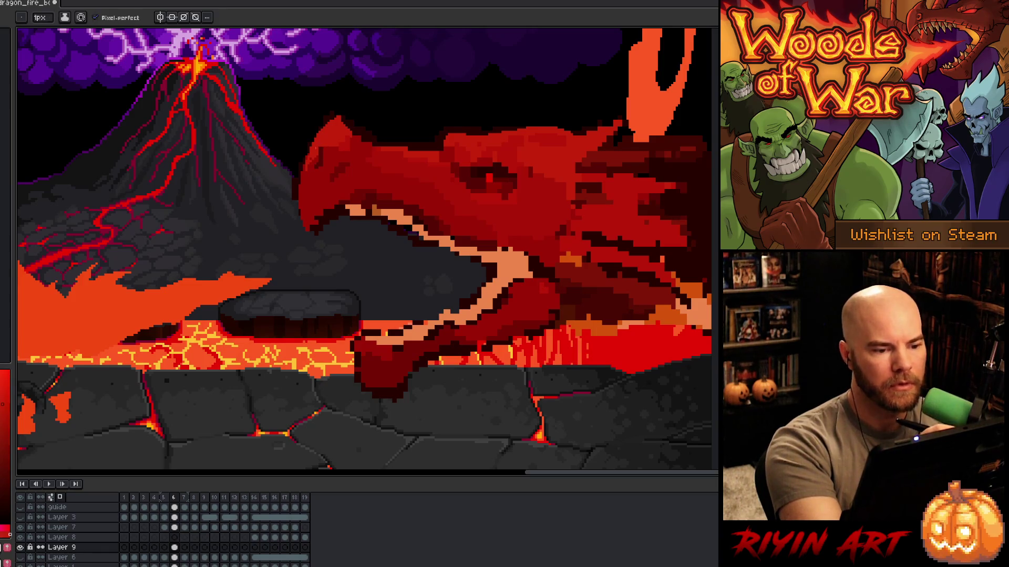
alt+click(332, 152)
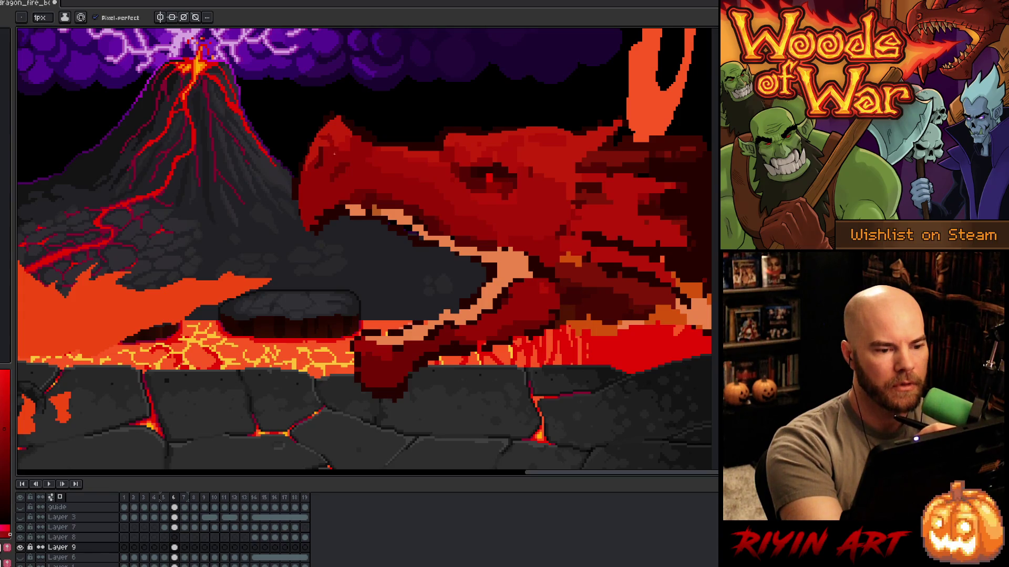
alt+click(326, 147)
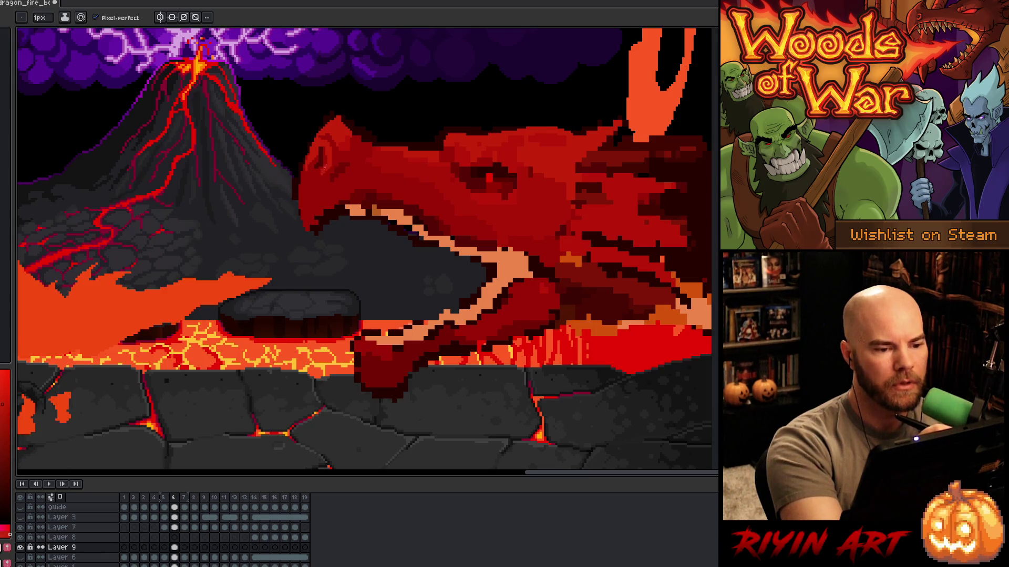
key(alt)
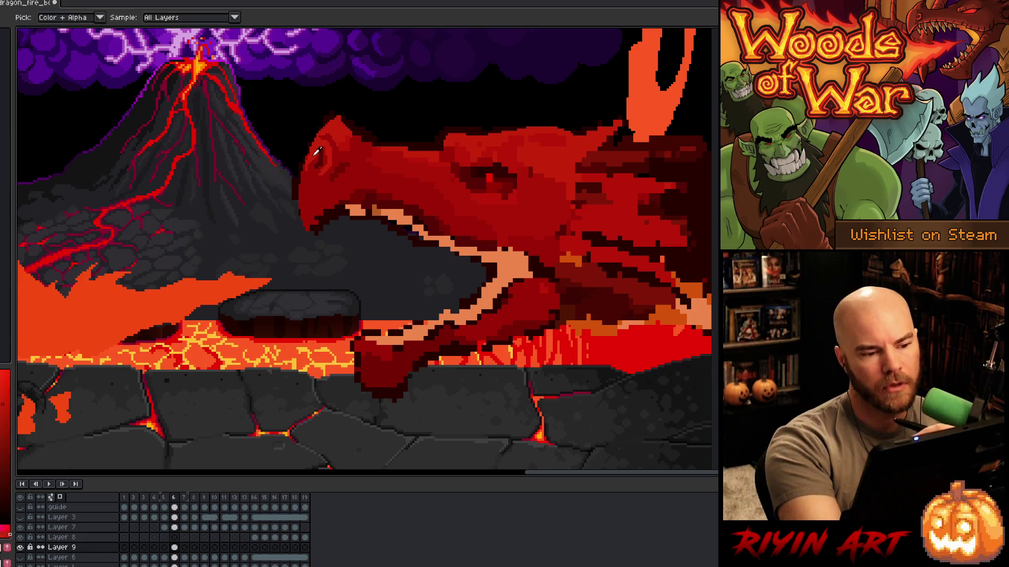
alt+click(317, 151)
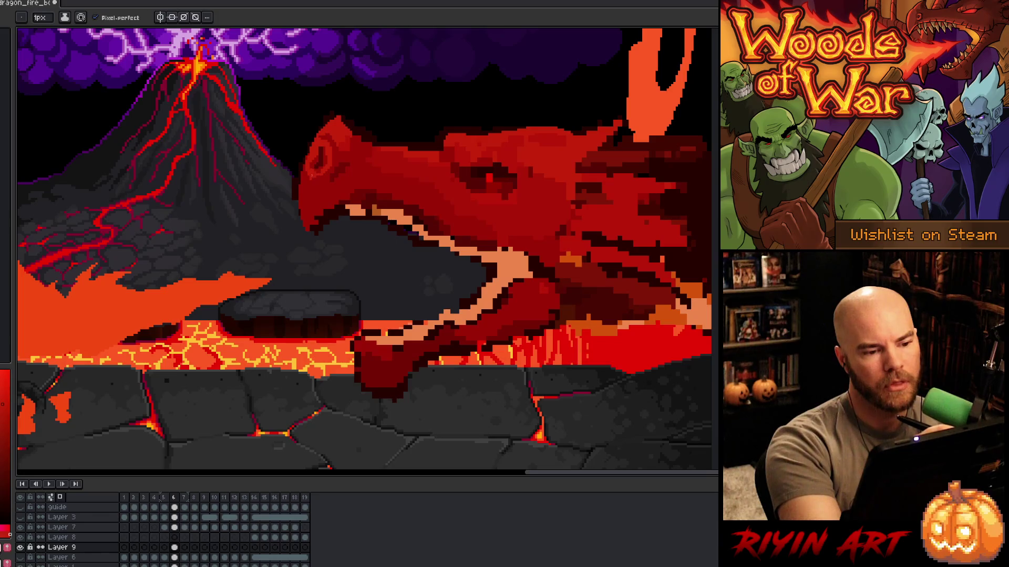
alt+click(304, 168)
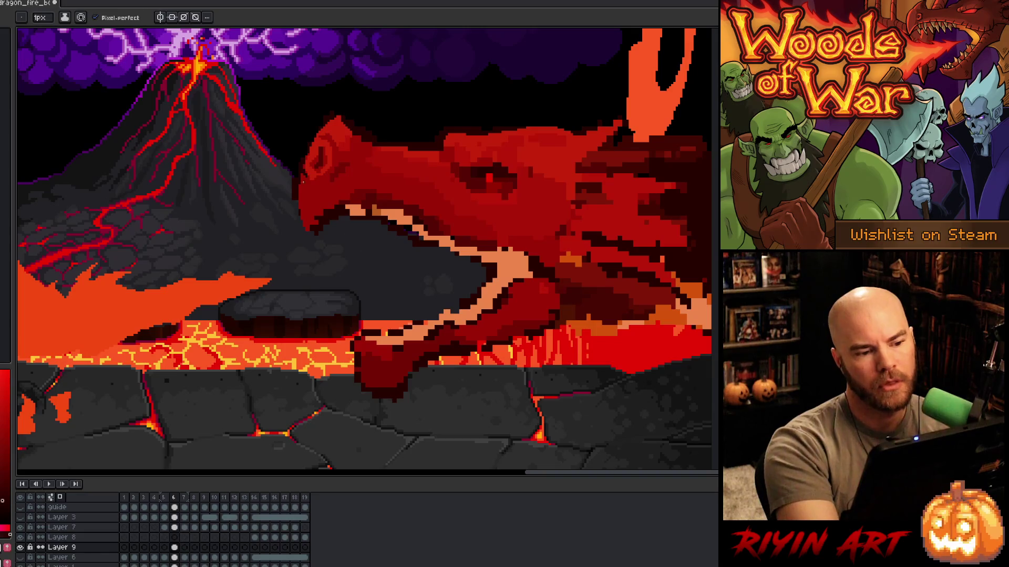
key(alt)
alt+click(302, 187)
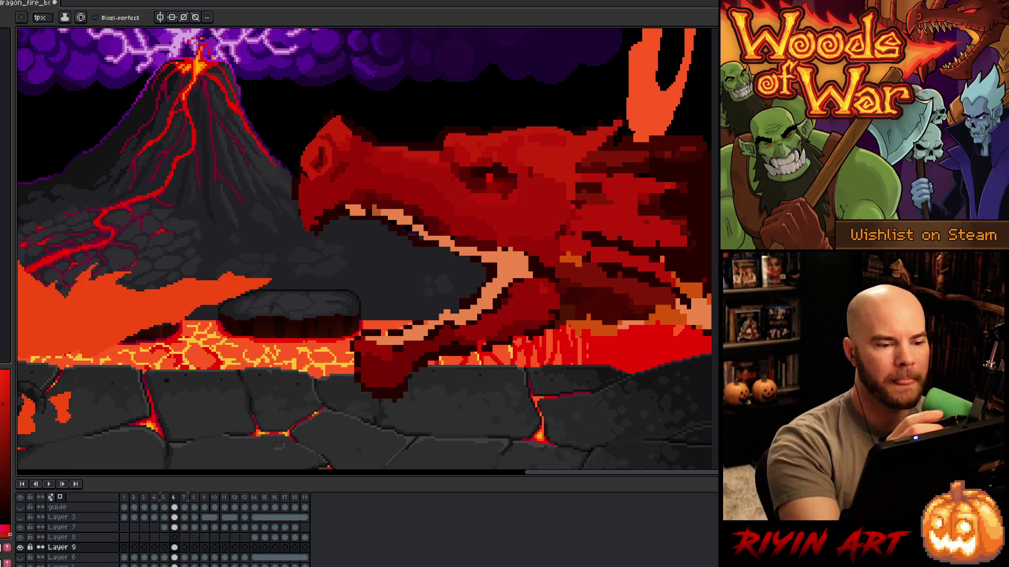
alt+click(320, 150)
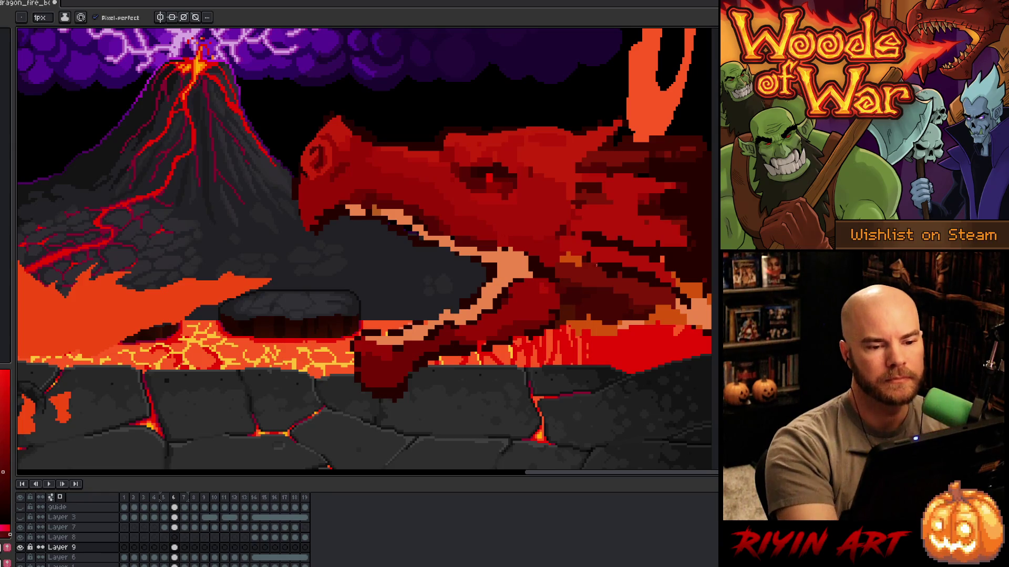
alt+click(493, 177)
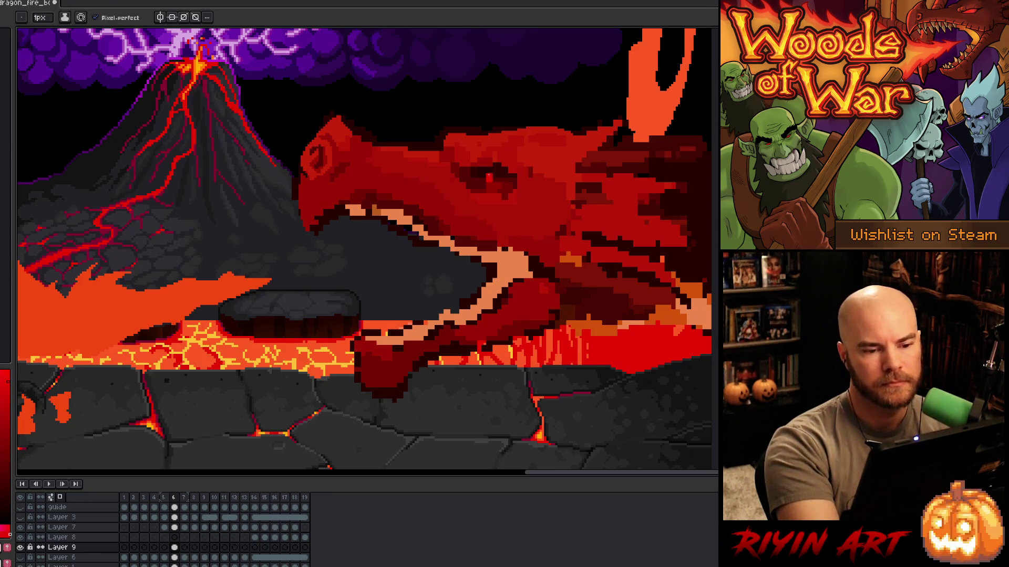
Step: Paint darker red shading pixels below and around the dragon's eye
key(alt)
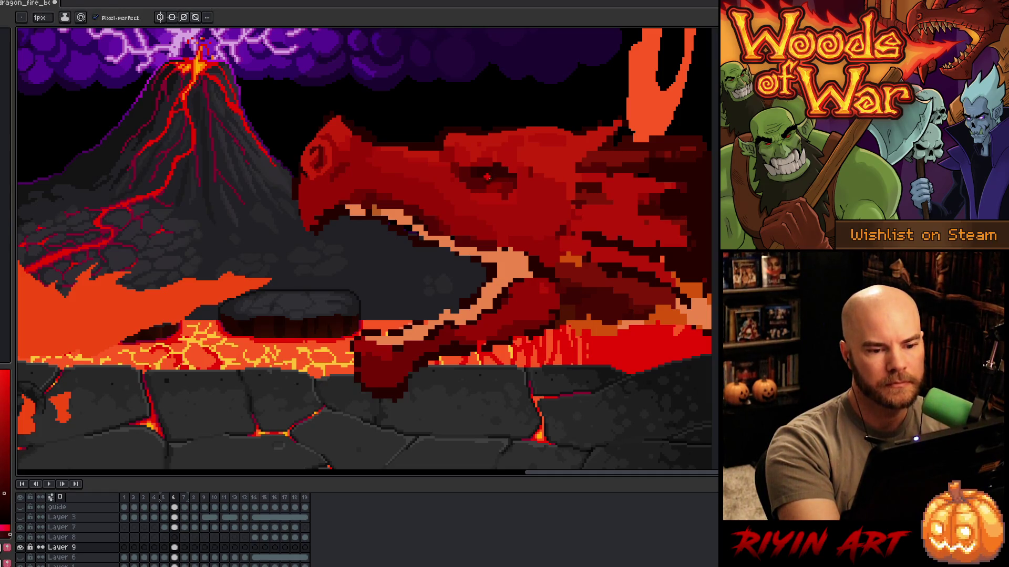
alt+click(499, 168)
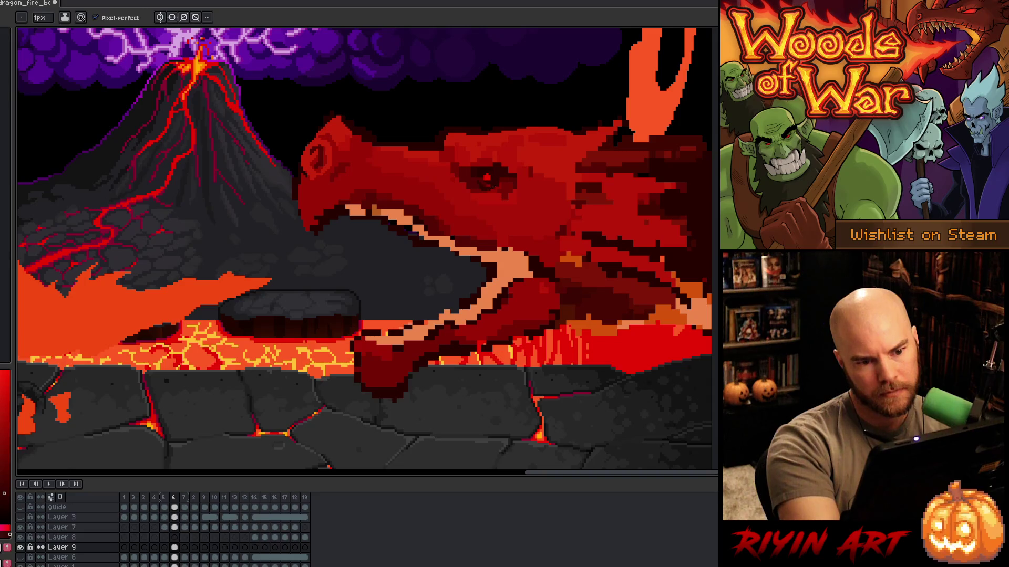
alt+click(510, 169)
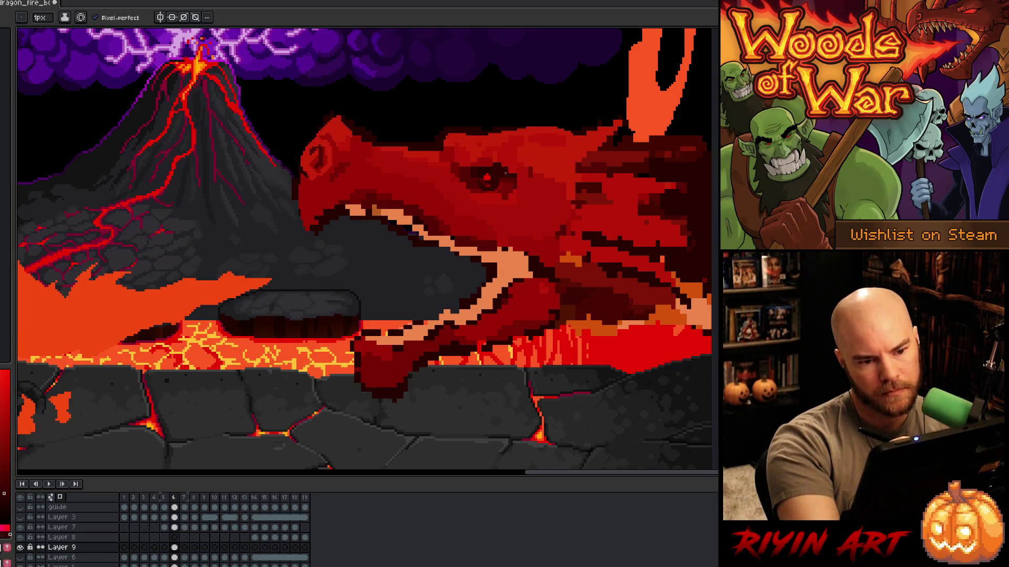
click(486, 196)
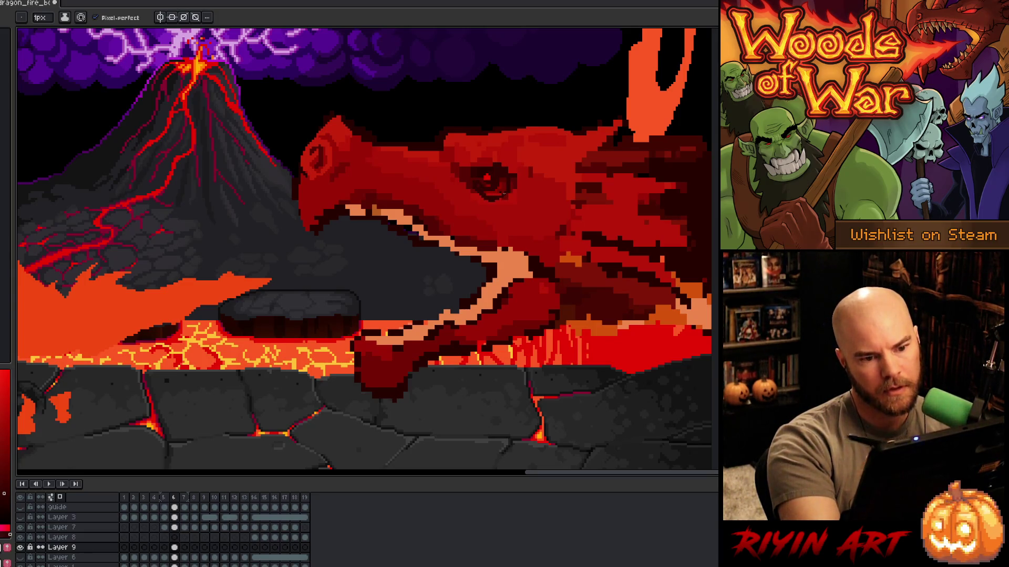
alt+click(479, 184)
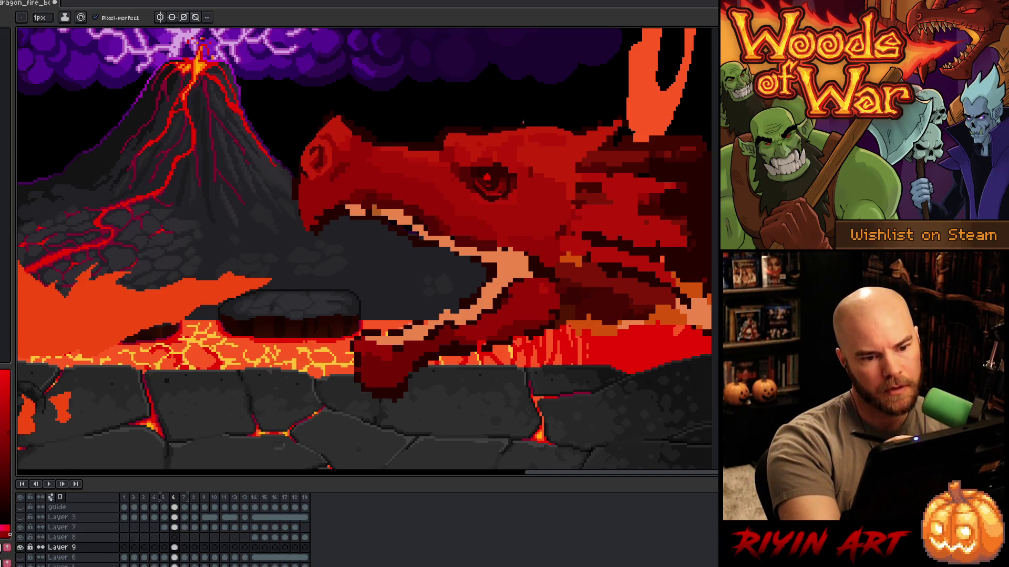
alt+click(476, 180)
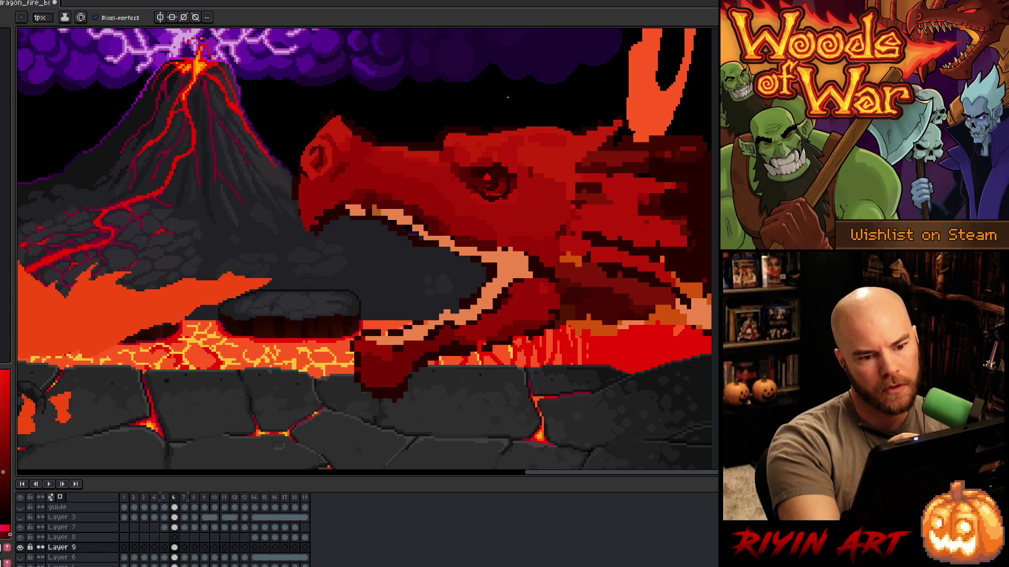
alt+click(513, 182)
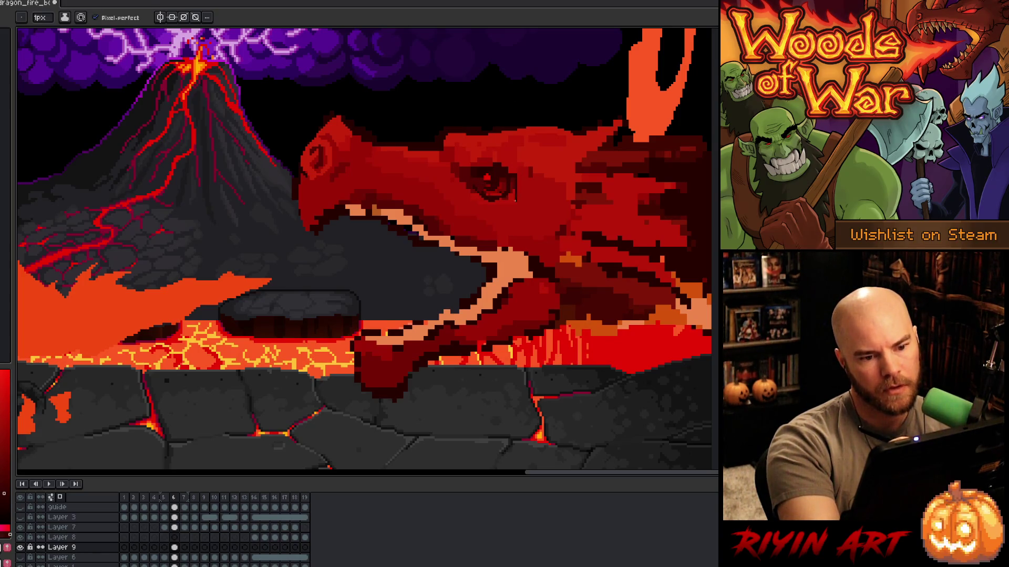
mouse_move(515, 198)
mouse_down()
mouse_move(506, 205)
mouse_move(513, 195)
mouse_up()
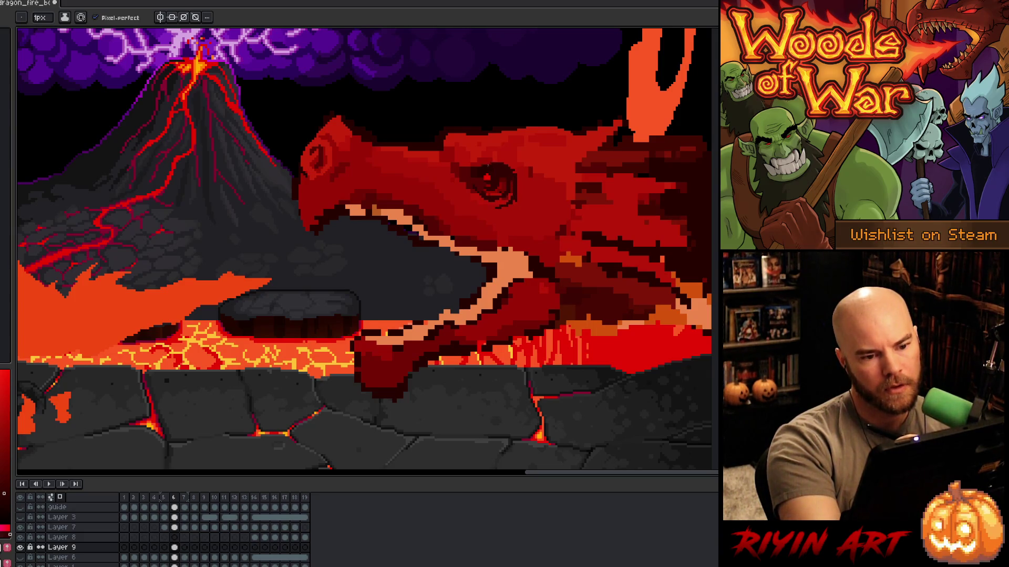
alt+click(493, 156)
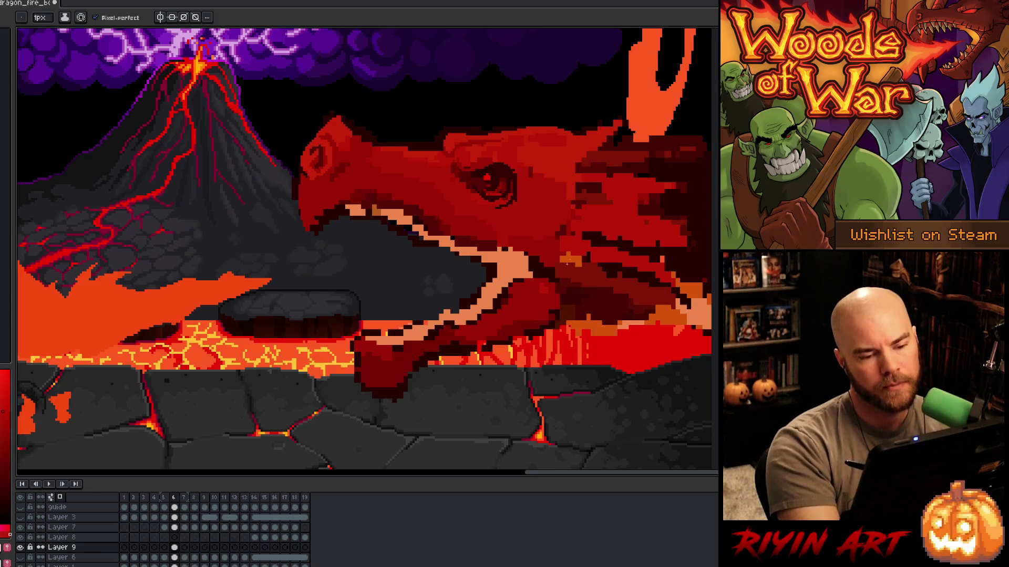
key(i)
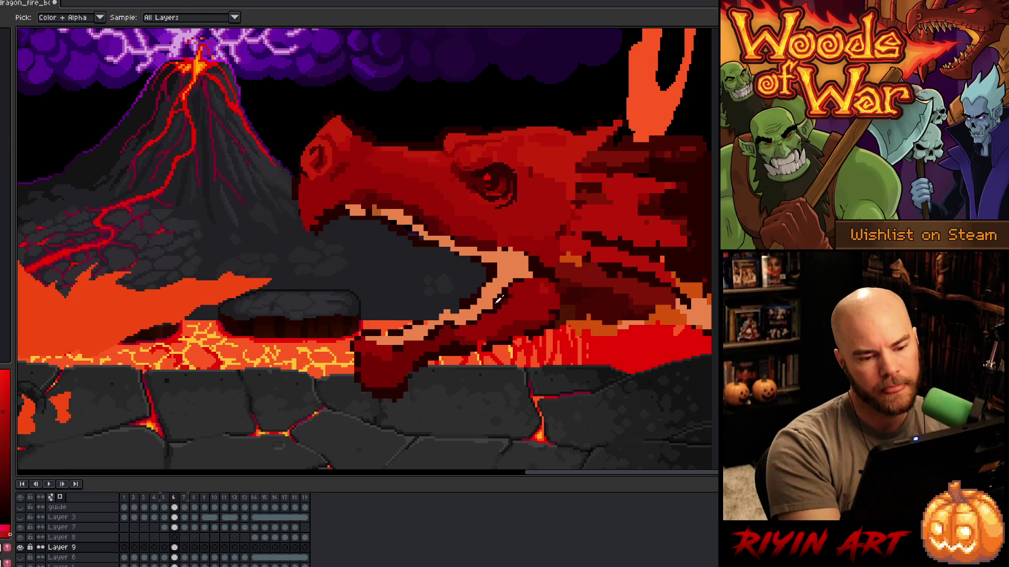
Step: Touch up the jaw and mouth-corner shading with reds sampled from the head
click(479, 300)
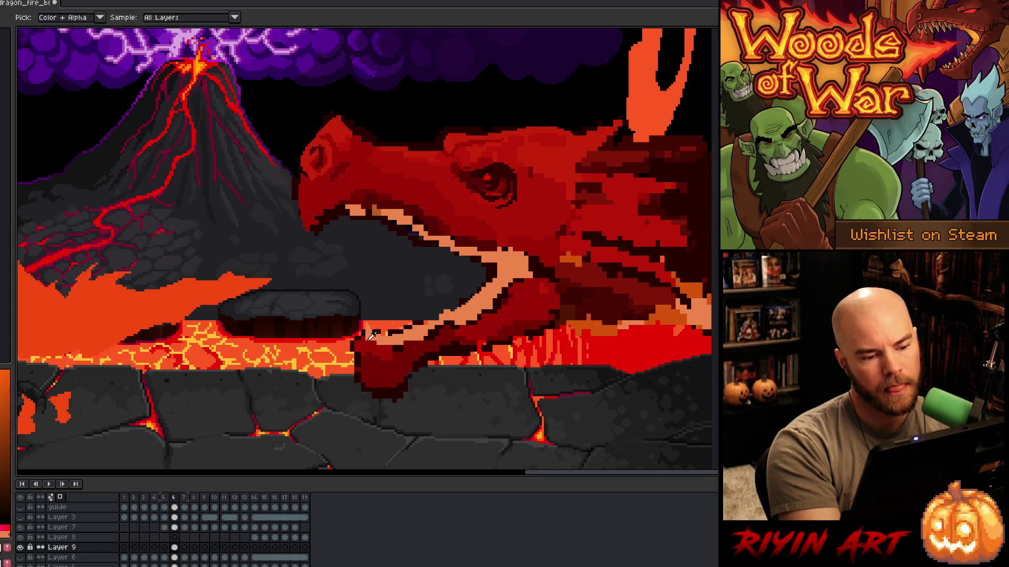
alt+click(362, 340)
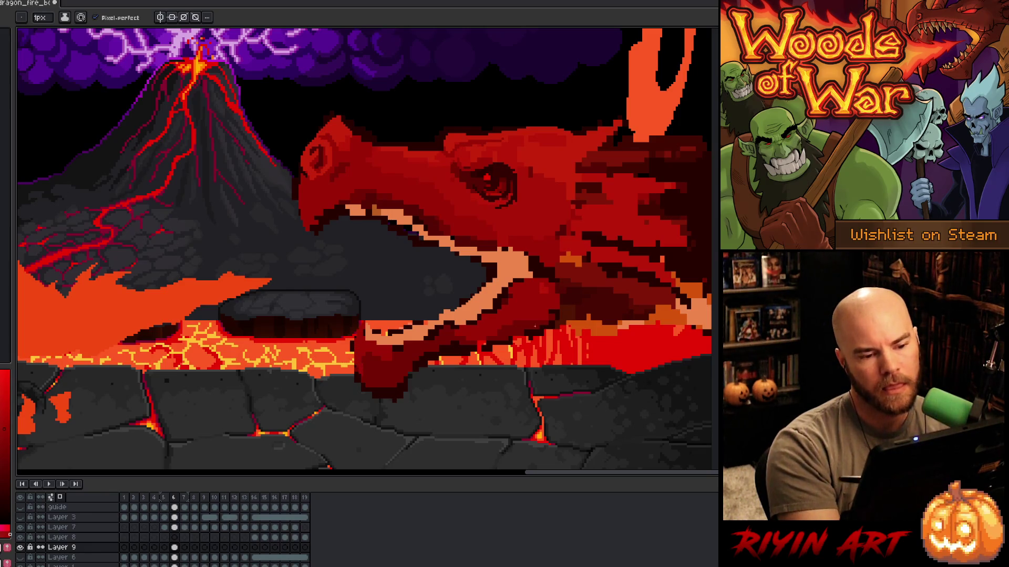
alt+click(354, 348)
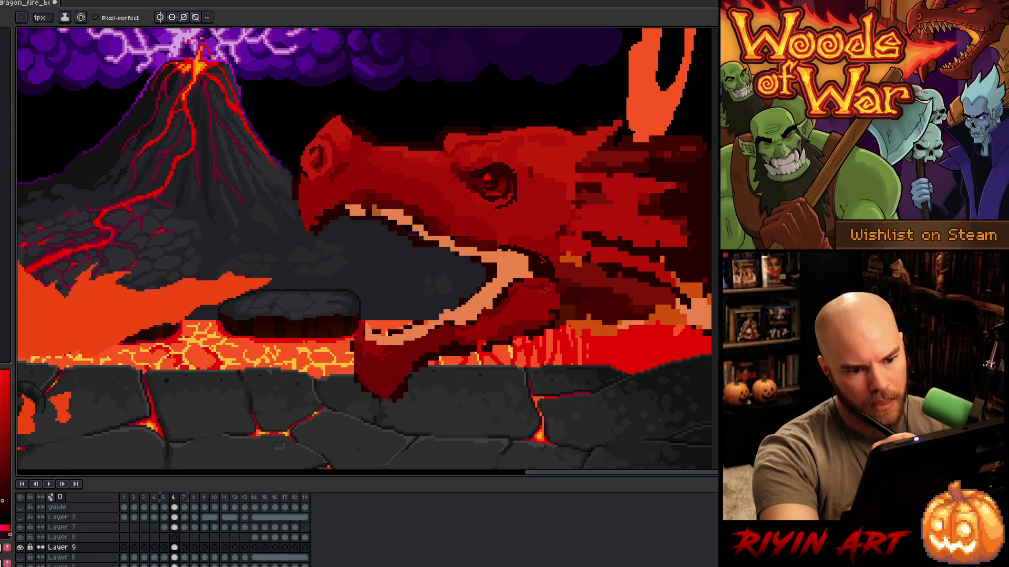
alt+click(547, 245)
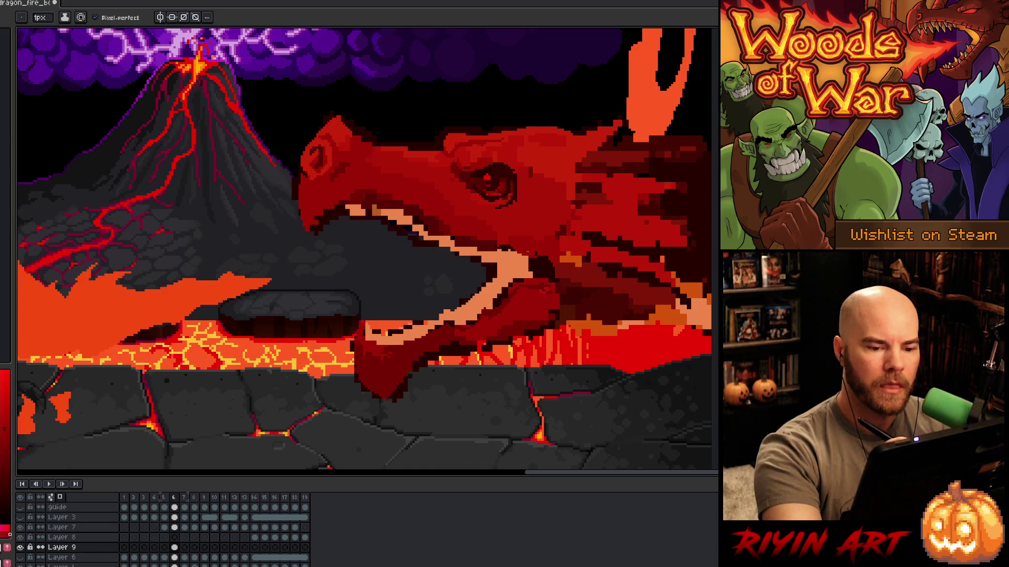
alt+click(548, 257)
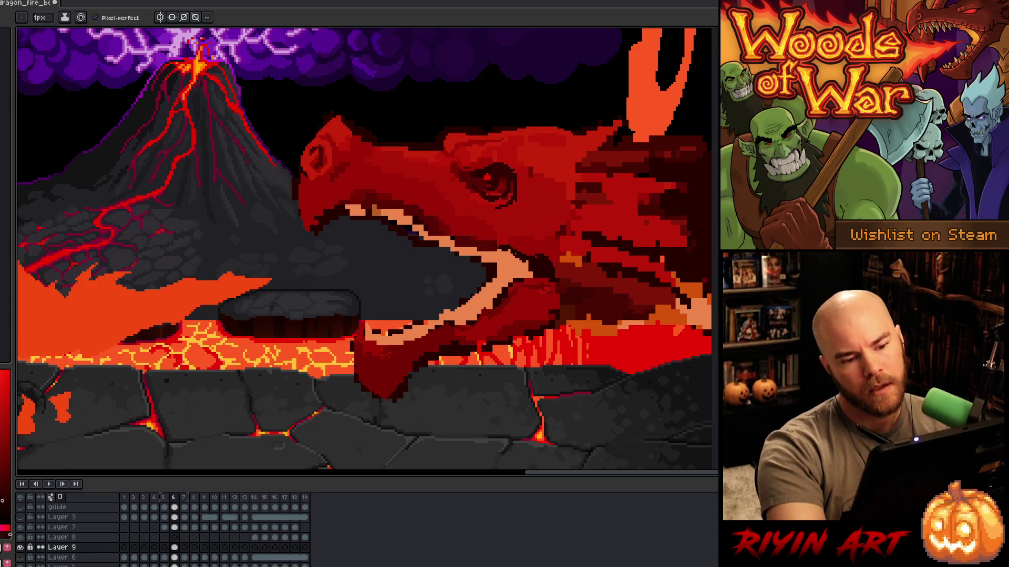
alt+click(540, 257)
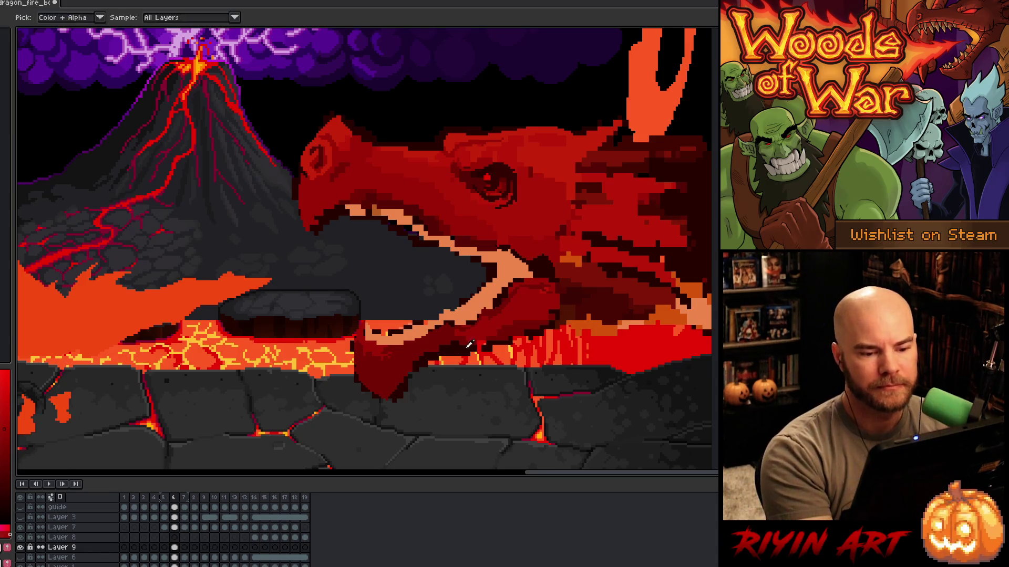
alt+click(480, 339)
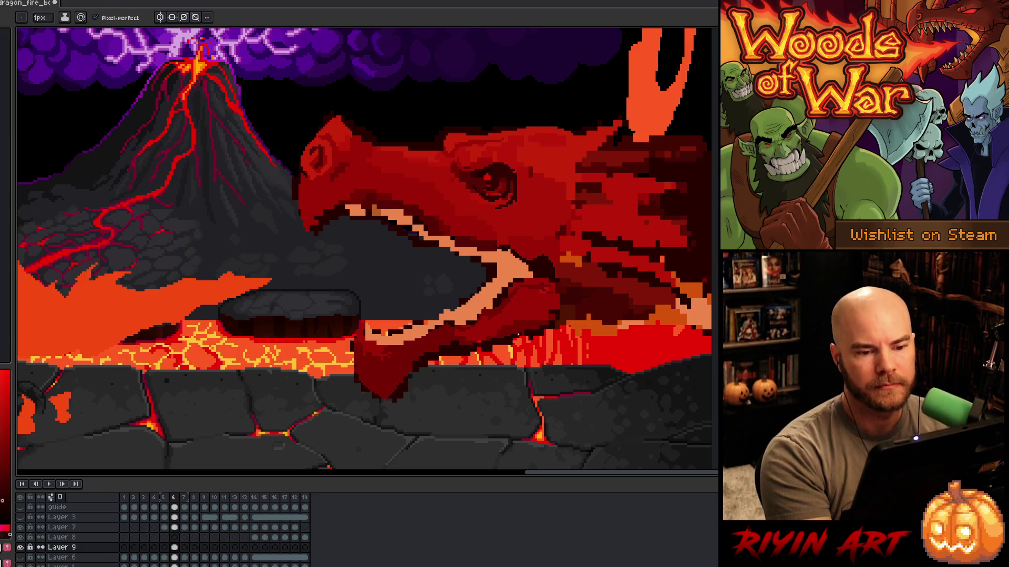
Step: Refine the shading around the eye and brow with darker and lighter nearby reds
alt+click(465, 179)
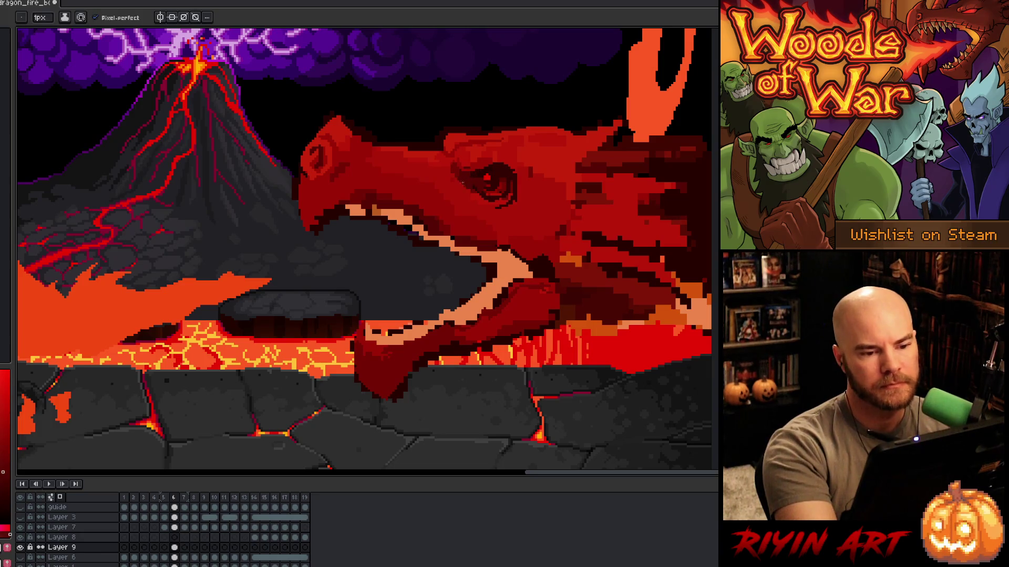
alt+click(460, 172)
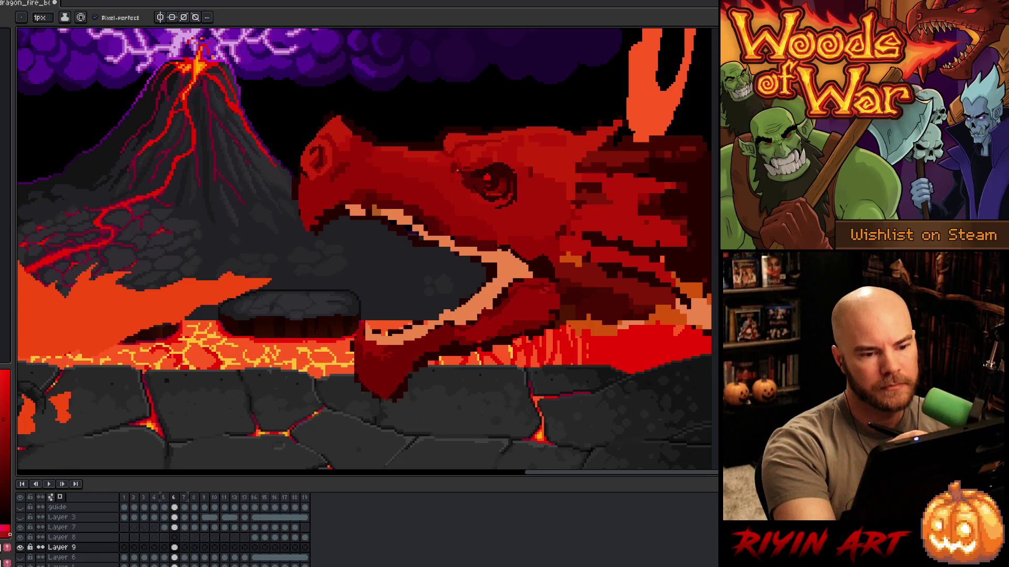
alt+click(455, 167)
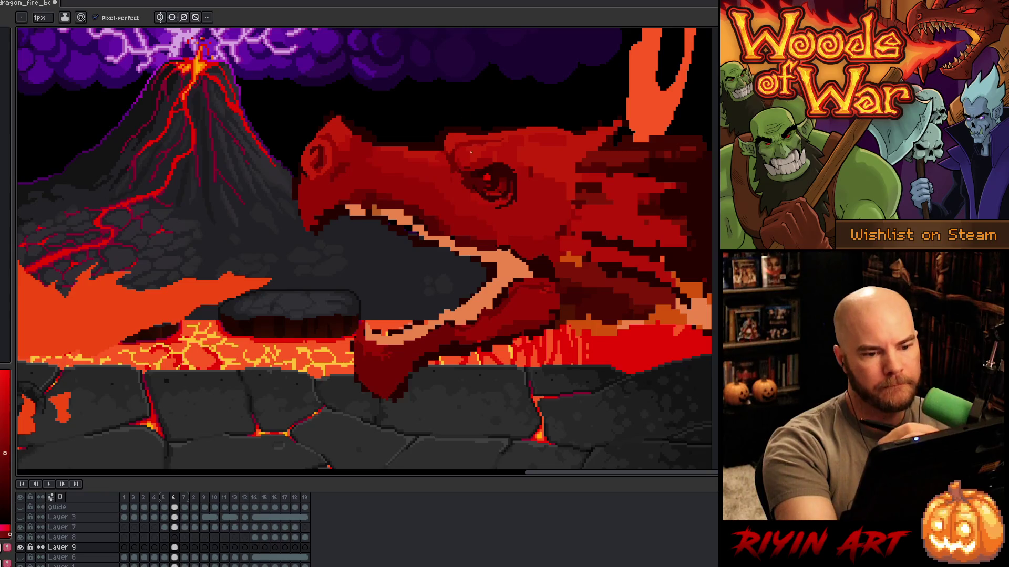
alt+click(455, 167)
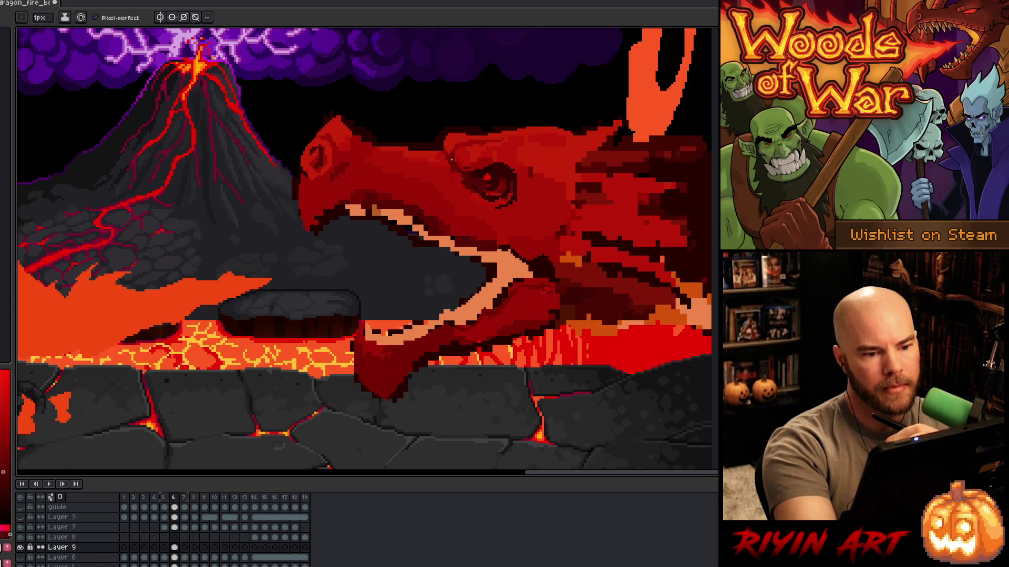
alt+click(456, 171)
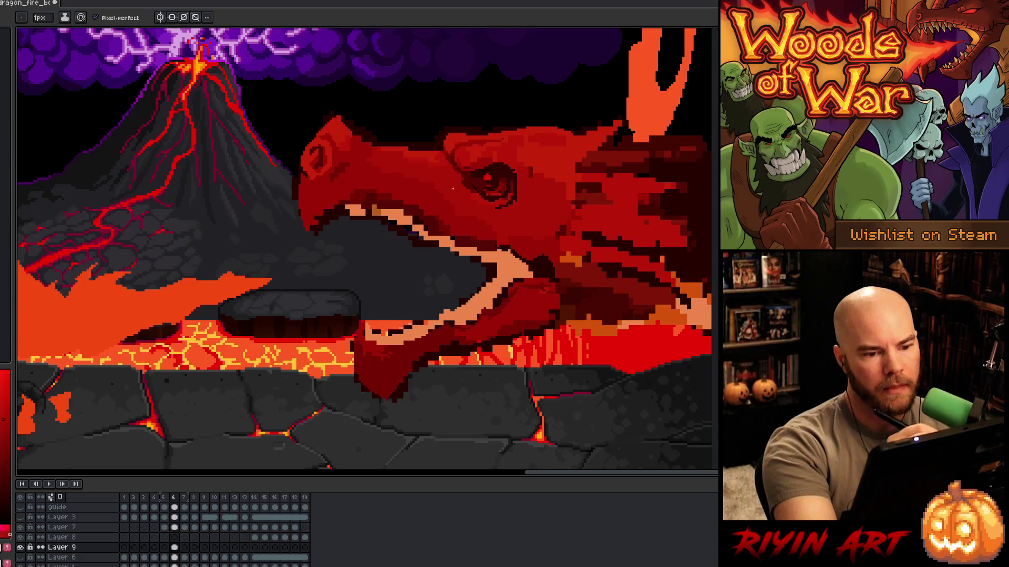
alt+click(460, 186)
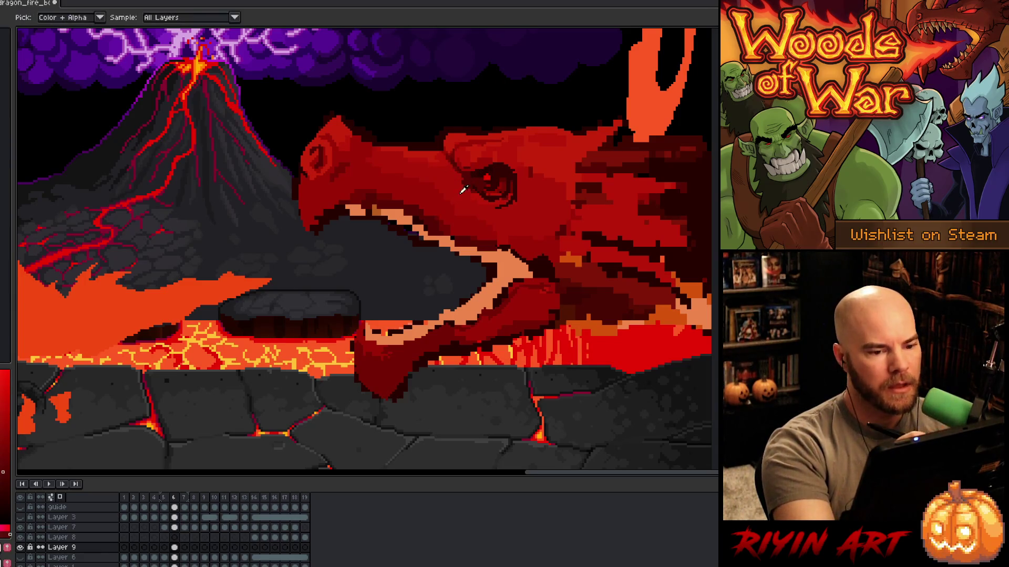
alt+click(383, 149)
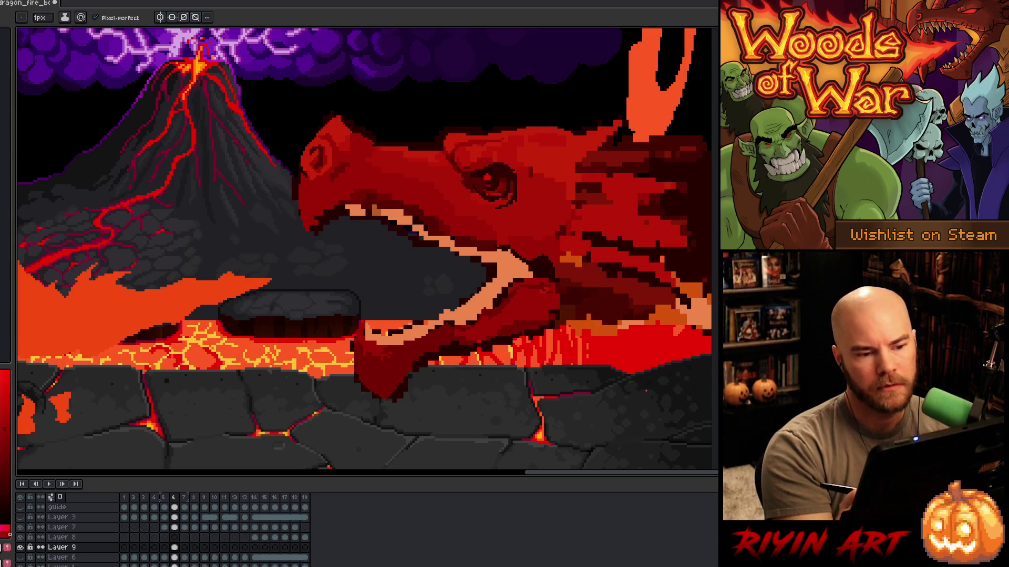
alt+click(418, 150)
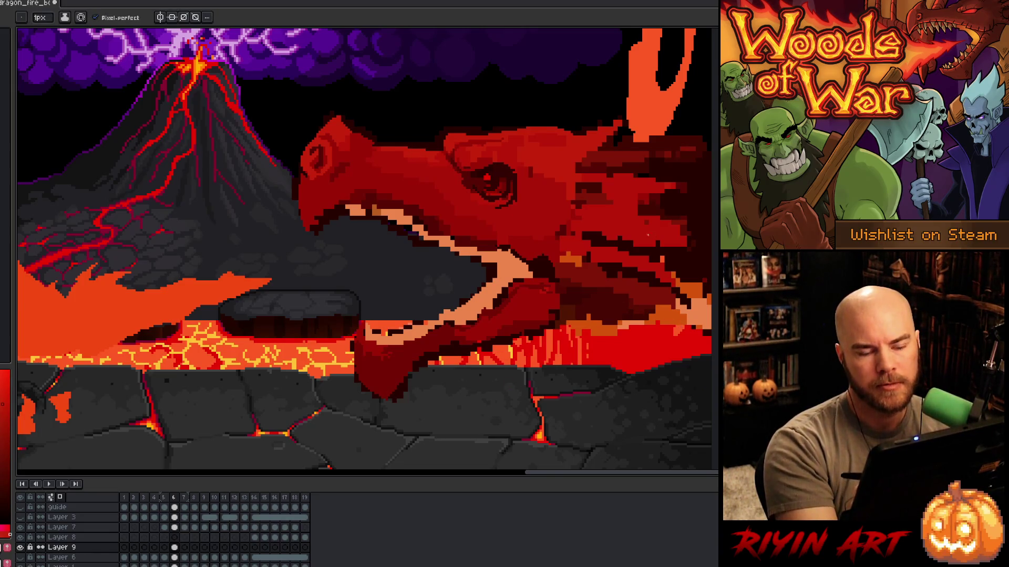
mouse_move(648, 235)
mouse_down()
mouse_move(583, 307)
mouse_move(465, 353)
mouse_up()
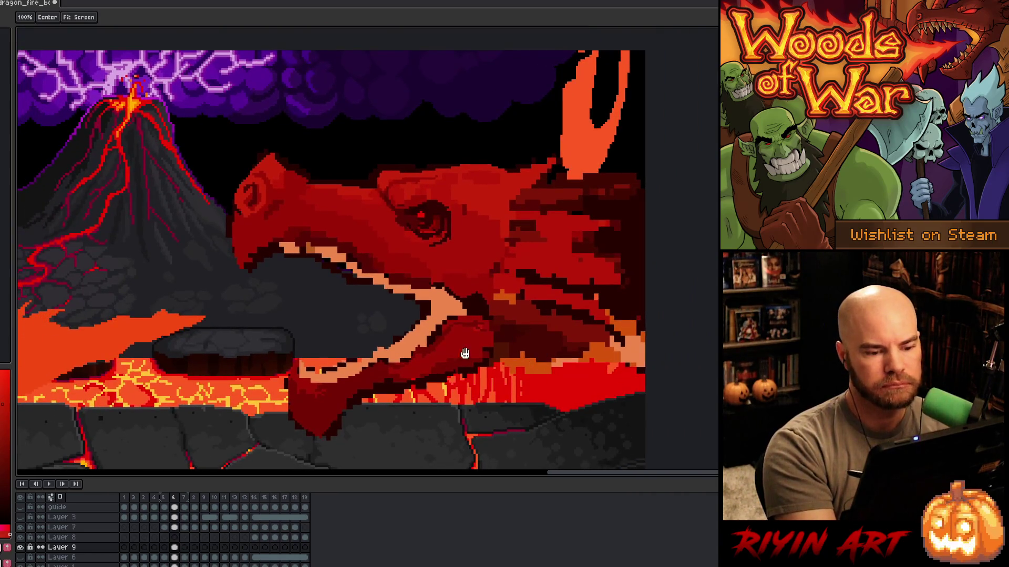
Step: Add light orange highlights along the upper and lower jaw edges and repaint tan jaw pixels red
alt+click(410, 328)
mouse_move(352, 361)
mouse_down()
mouse_move(413, 331)
mouse_move(400, 337)
mouse_up()
key(ctrl+z)
drag(322, 371, 346, 364)
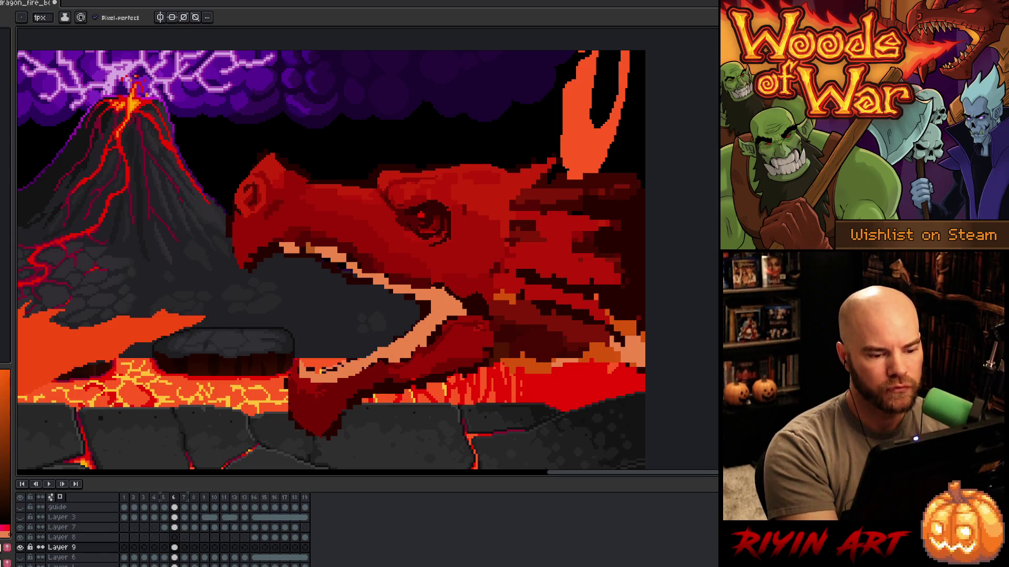
drag(302, 248, 352, 270)
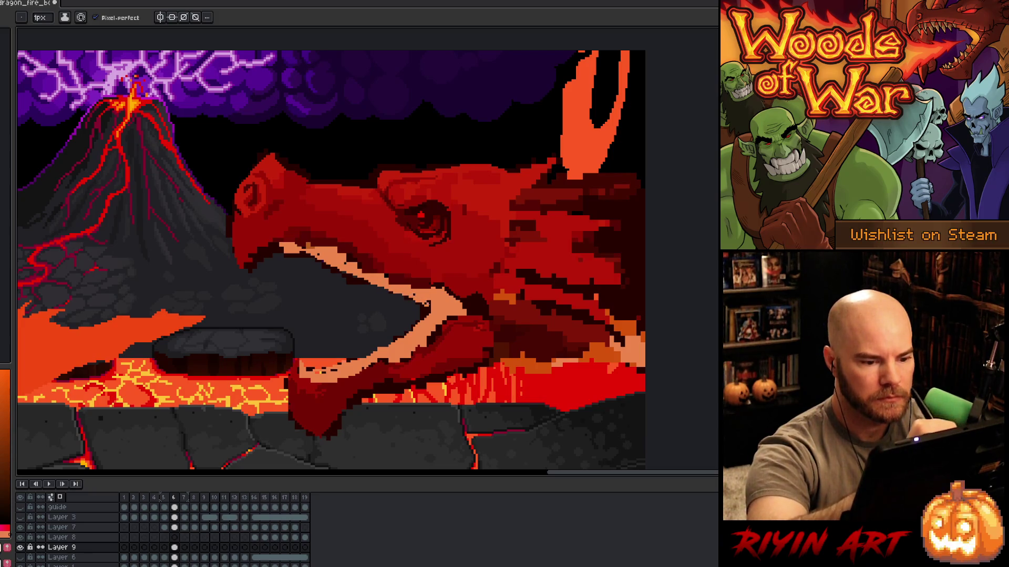
alt+click(331, 251)
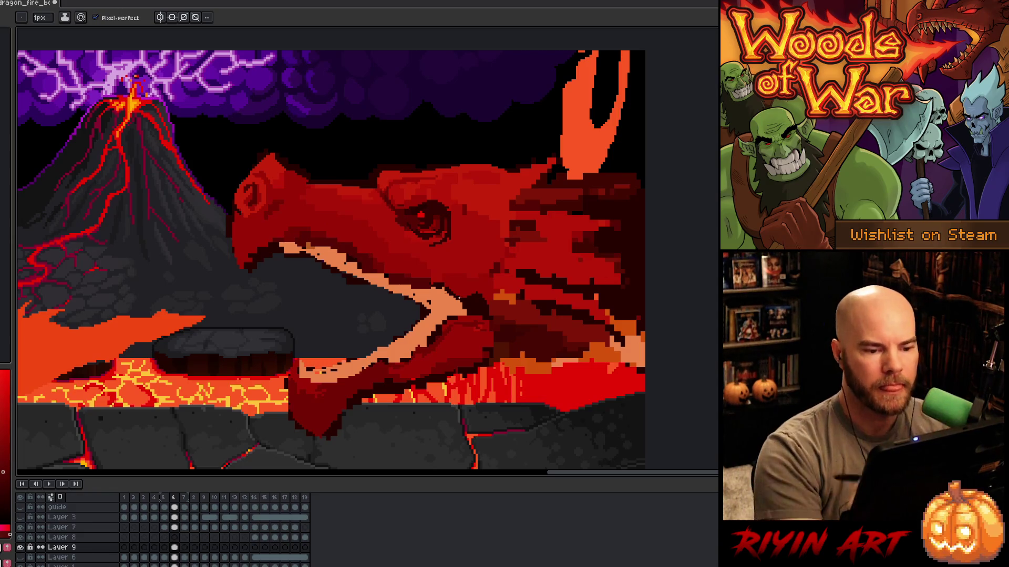
drag(298, 238, 265, 246)
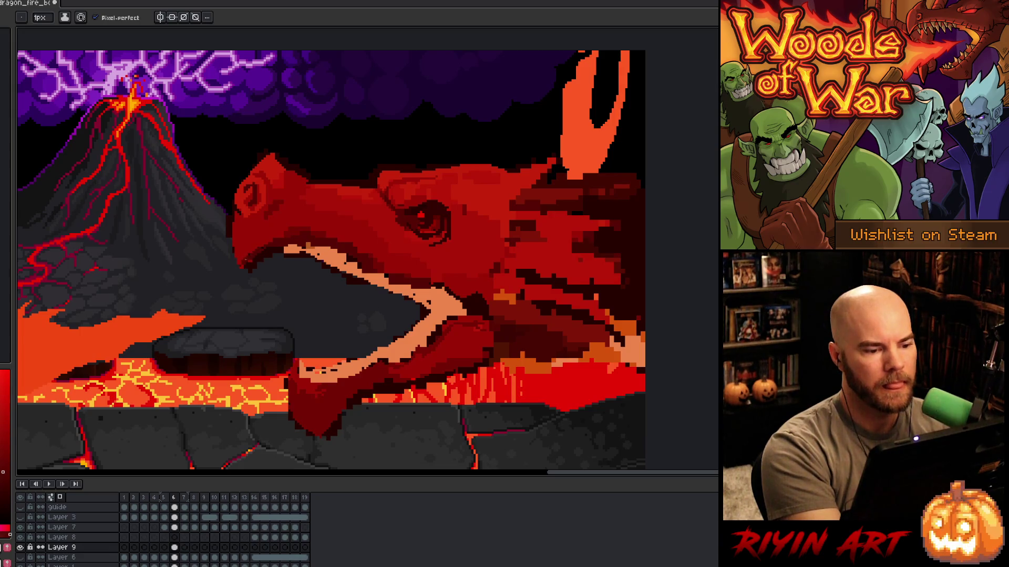
alt+click(249, 235)
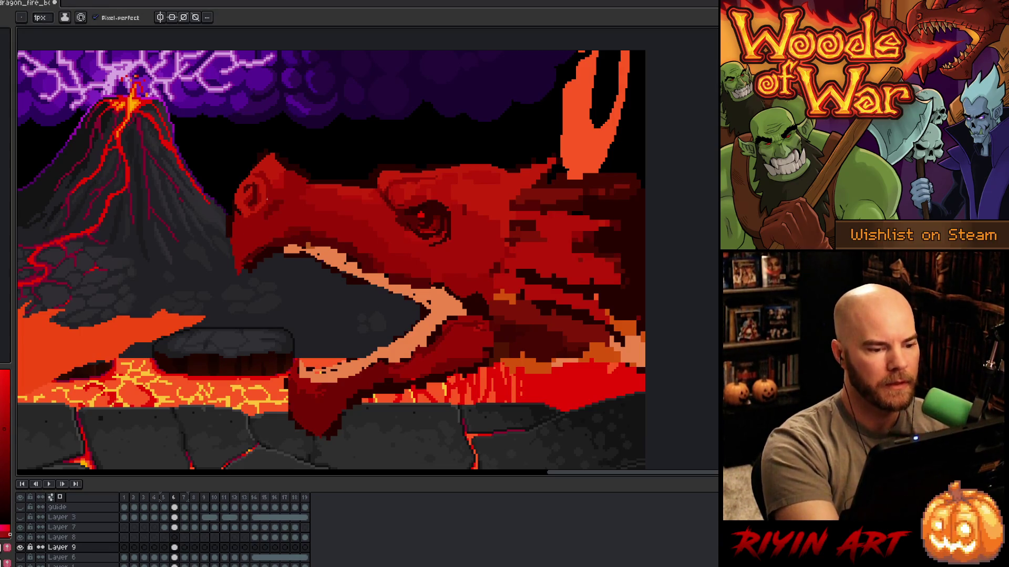
scroll(251, 238, down, 3)
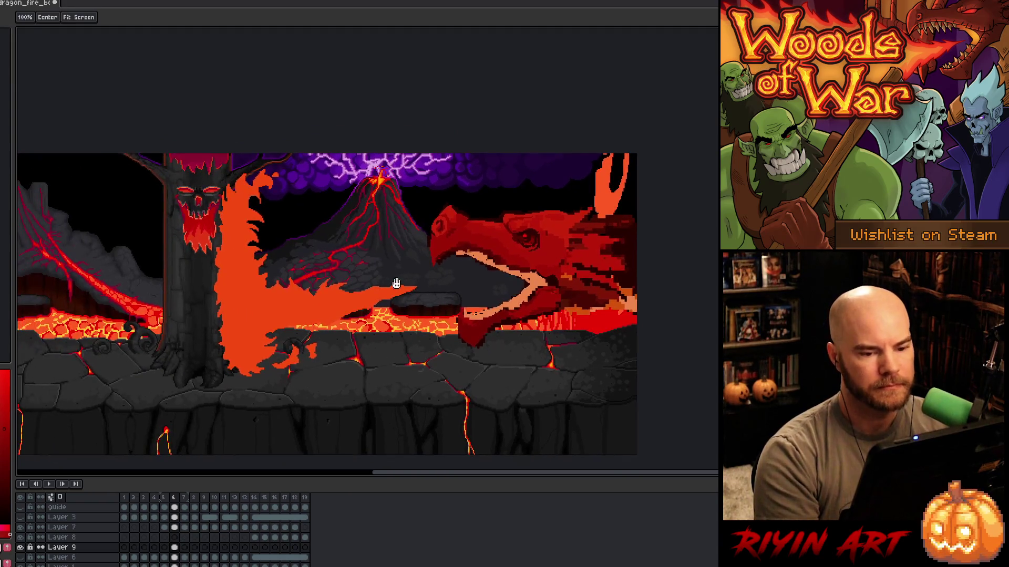
scroll(429, 256, up, 1)
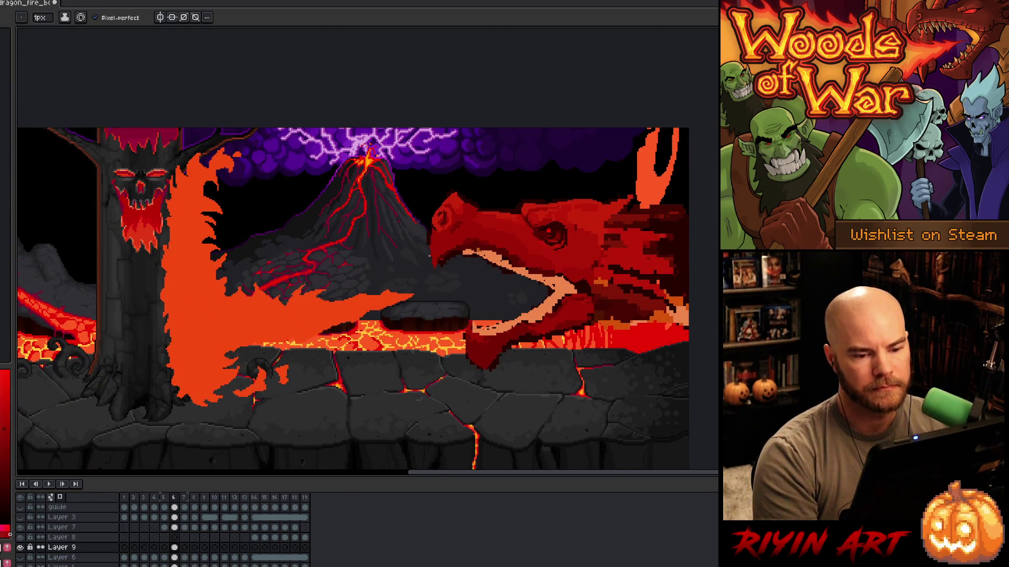
Step: Fill the dark line inside the upper jaw with peach and add a brighter peach streak
key(m)
mouse_move(570, 290)
mouse_down()
mouse_move(541, 264)
mouse_move(493, 245)
mouse_move(540, 270)
mouse_up()
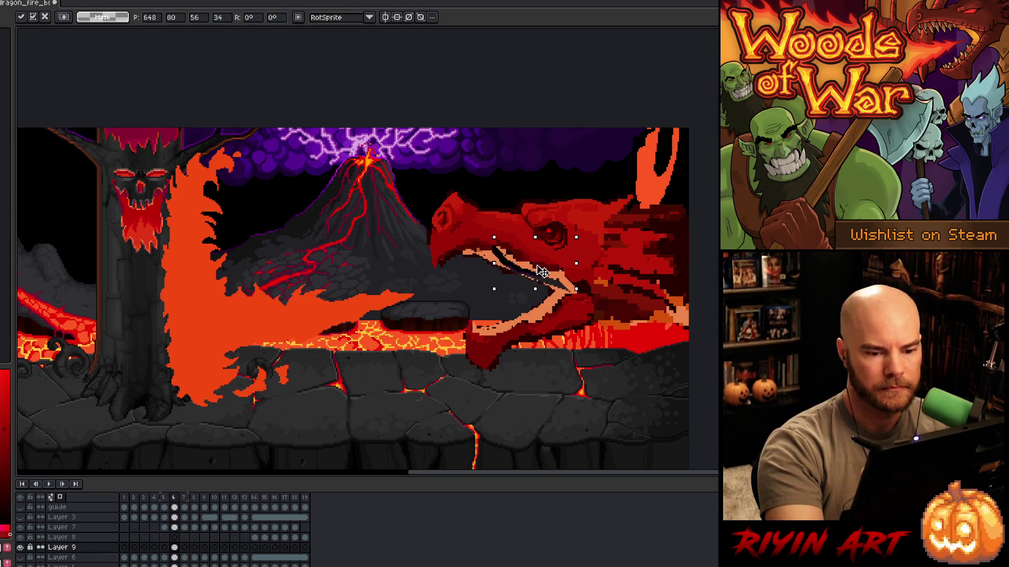
key(Return)
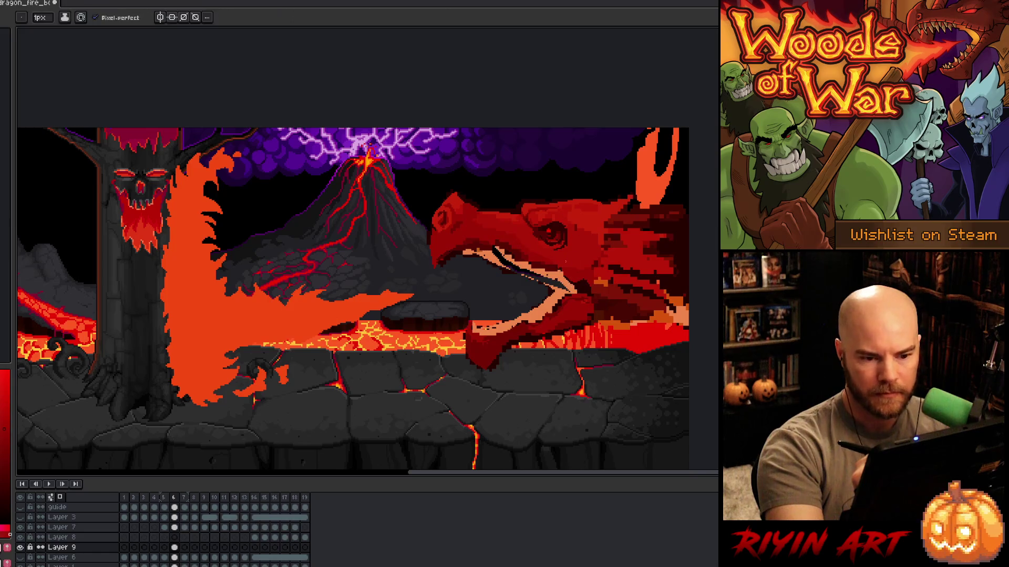
key(b)
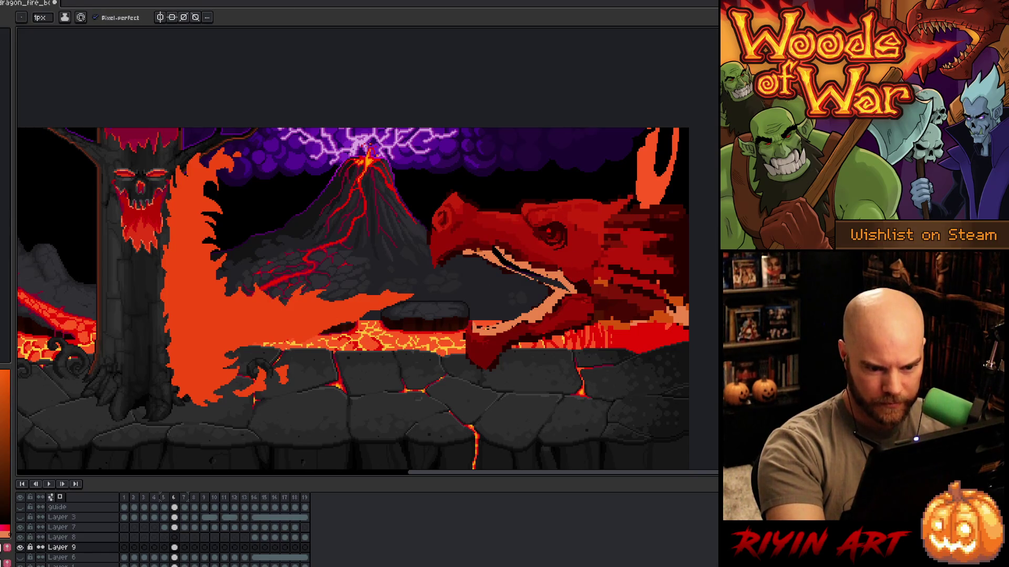
key(ctrl)
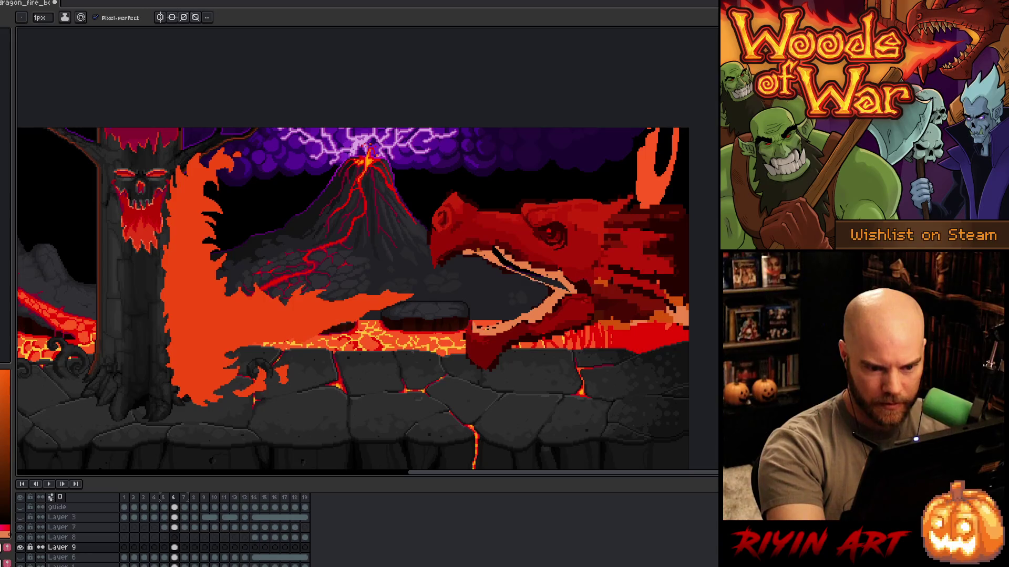
key(g)
click(536, 271)
key(b)
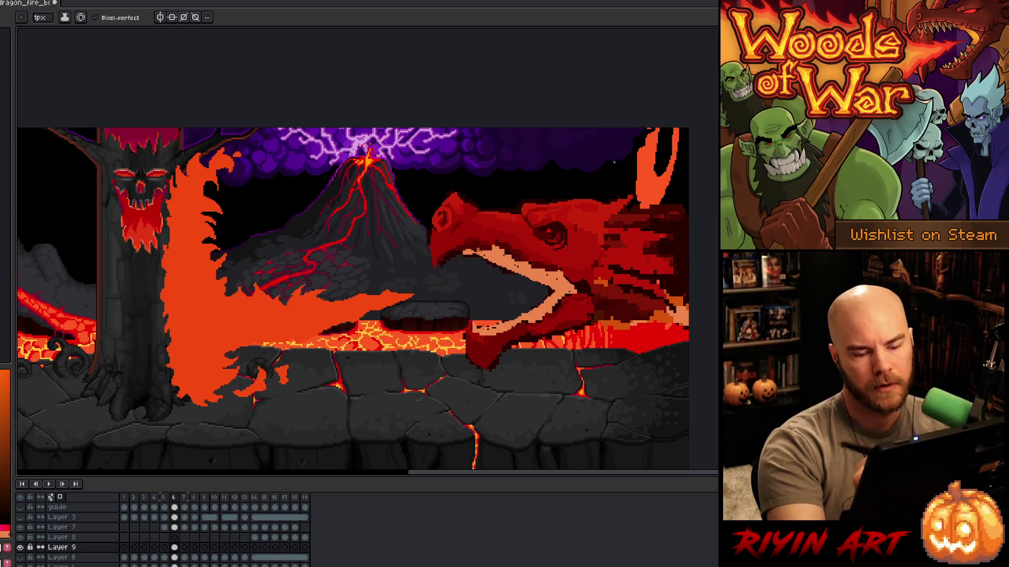
drag(536, 272, 551, 264)
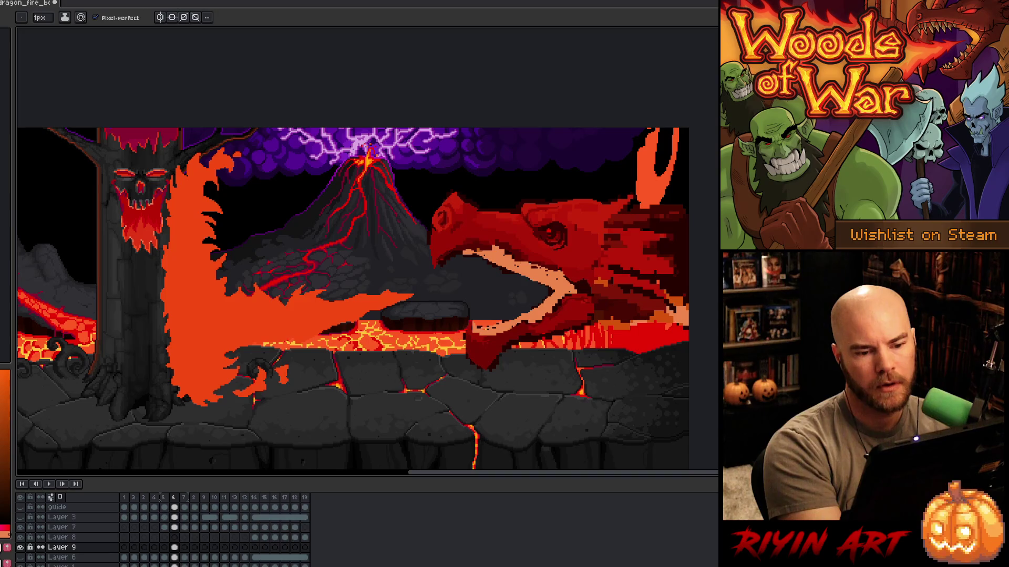
alt+click(510, 249)
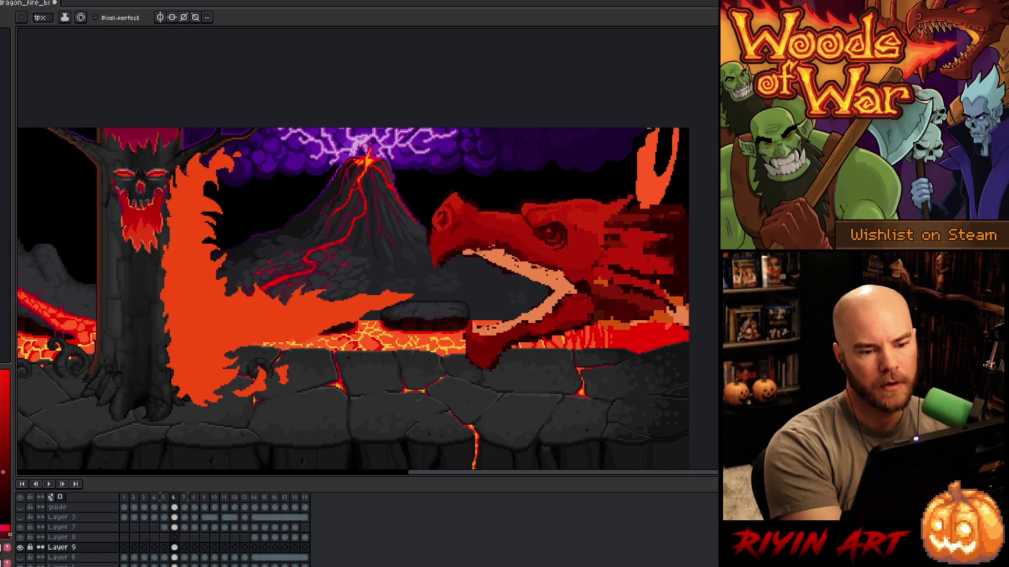
Step: Fill the mouth interior with a dark colour and show the Guide layer over the scene
key(m)
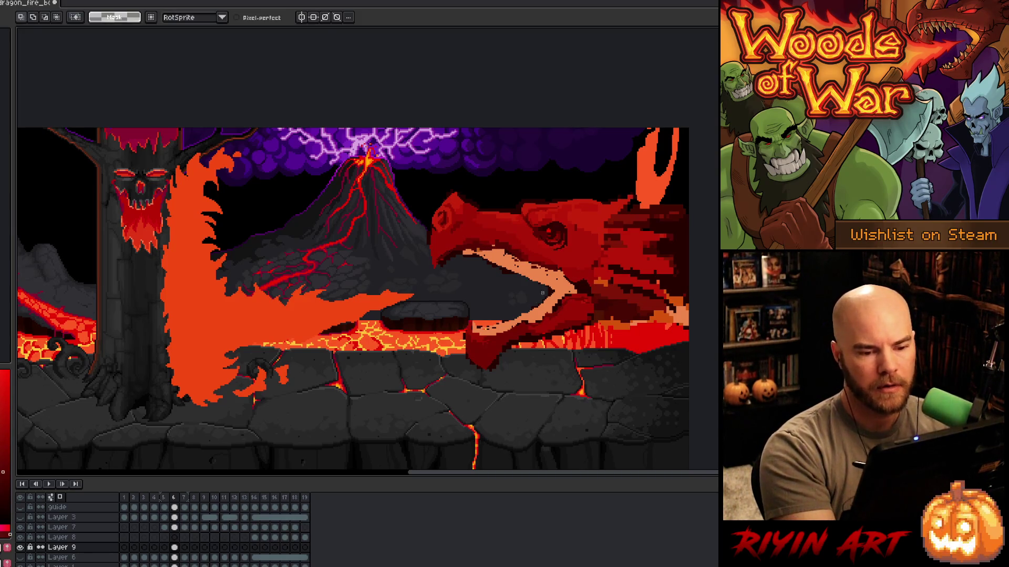
mouse_move(519, 272)
mouse_down()
mouse_move(462, 253)
mouse_move(486, 282)
mouse_move(528, 294)
mouse_up()
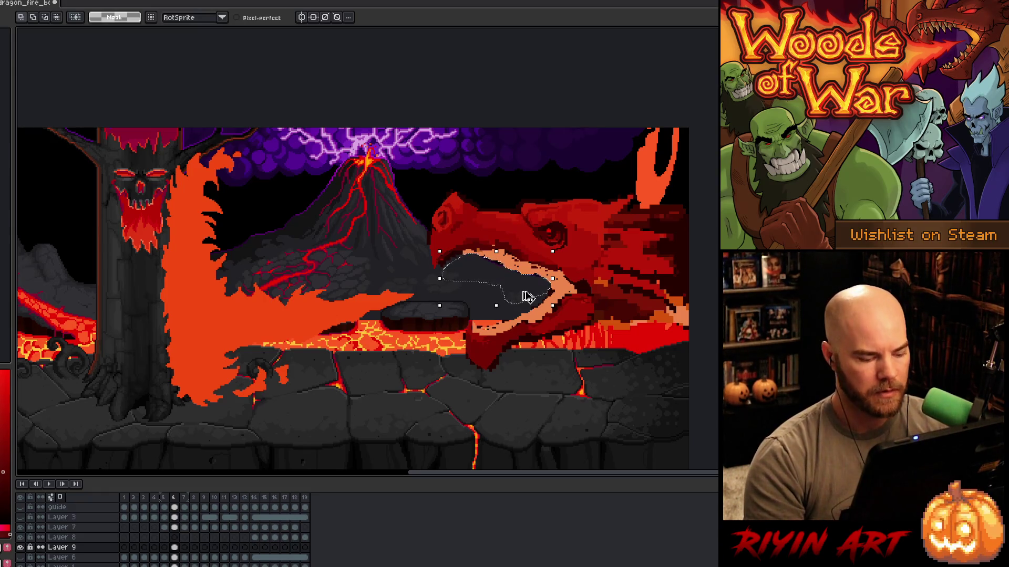
key(Delete)
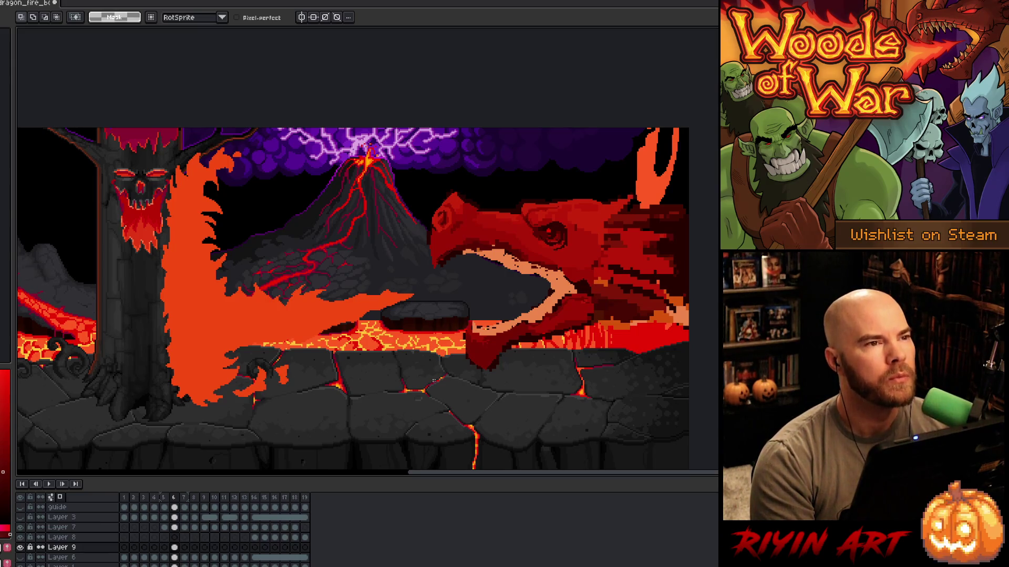
scroll(370, 258, down, 1)
key(space)
drag(263, 285, 355, 297)
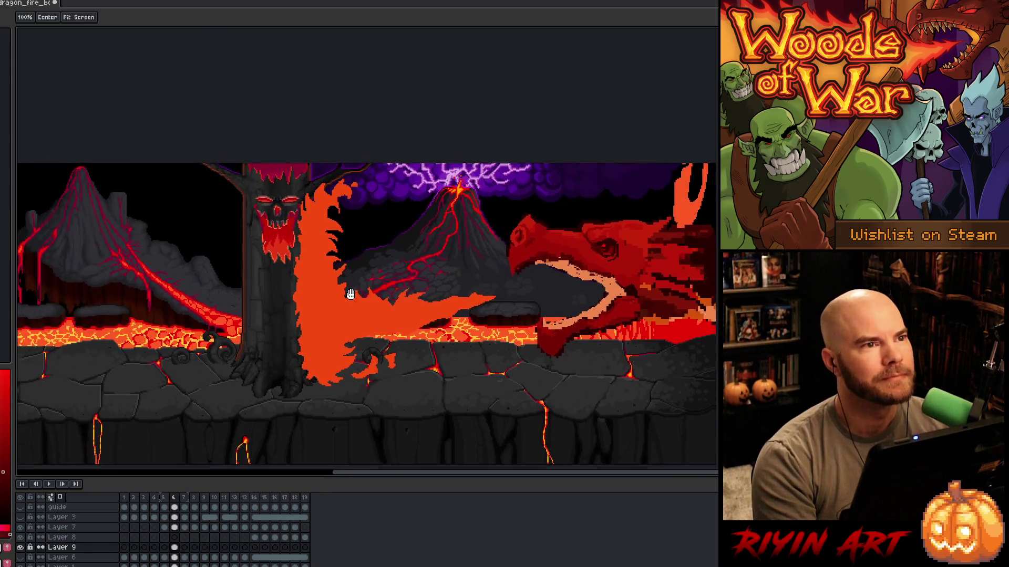
mouse_move(453, 284)
mouse_down()
mouse_move(370, 279)
mouse_move(401, 293)
mouse_move(379, 295)
mouse_move(403, 292)
mouse_up()
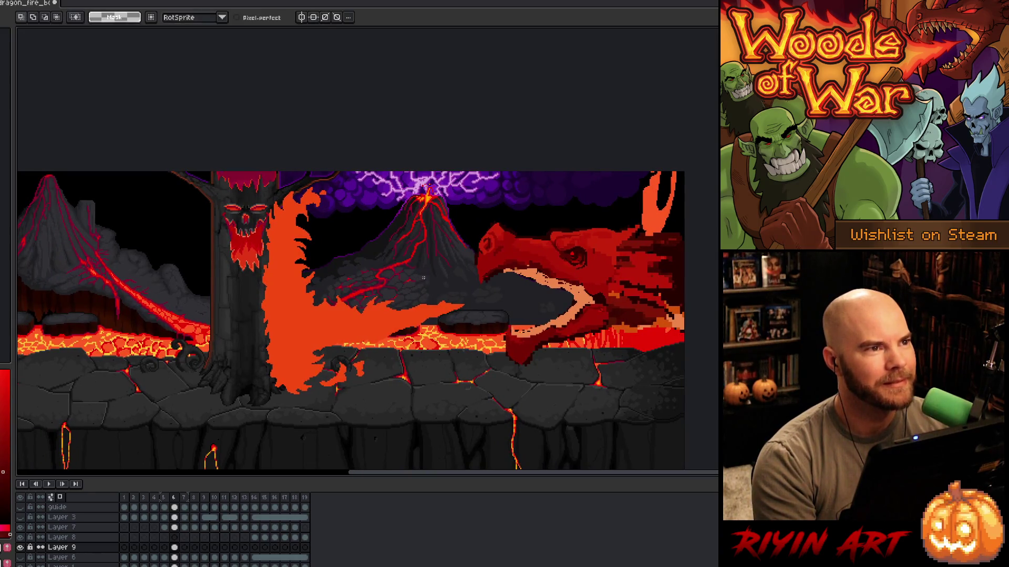
scroll(423, 278, up, 2)
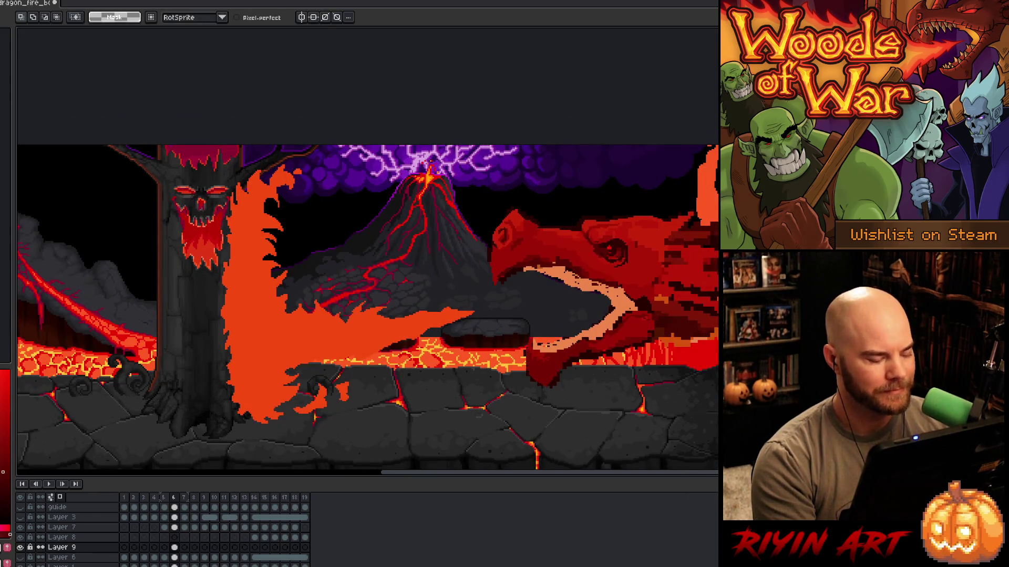
click(24, 508)
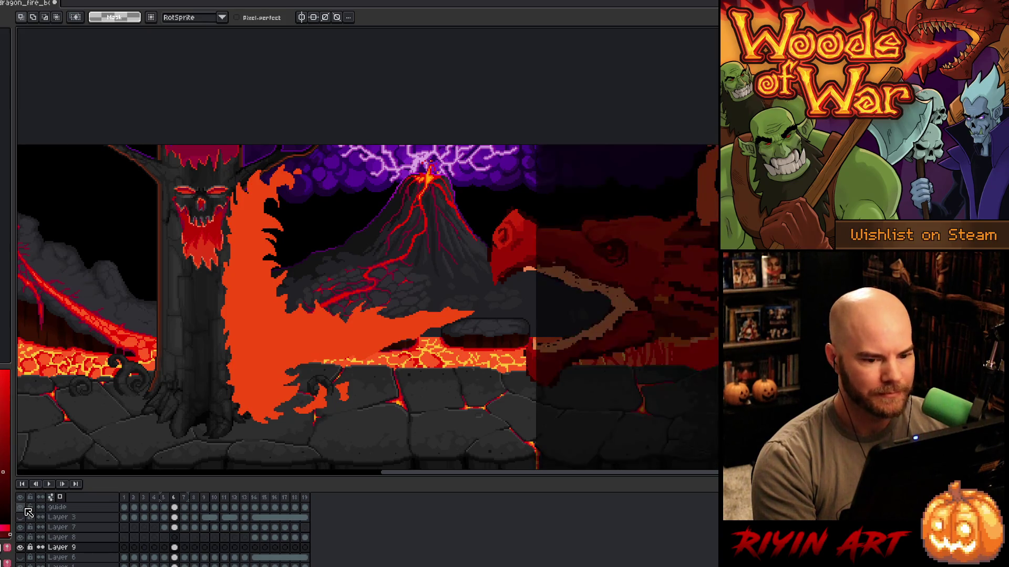
click(26, 509)
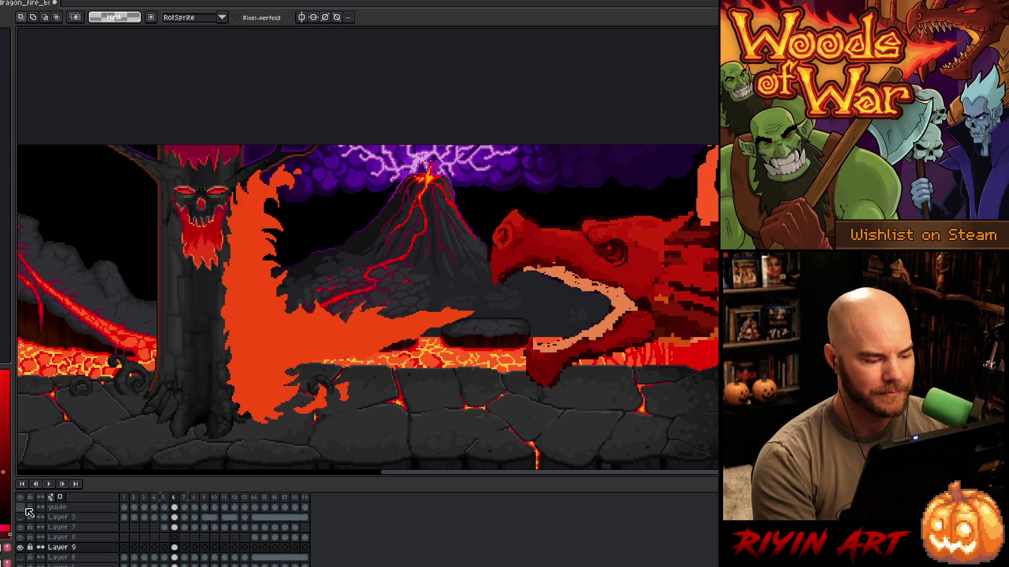
scroll(354, 279, up, 3)
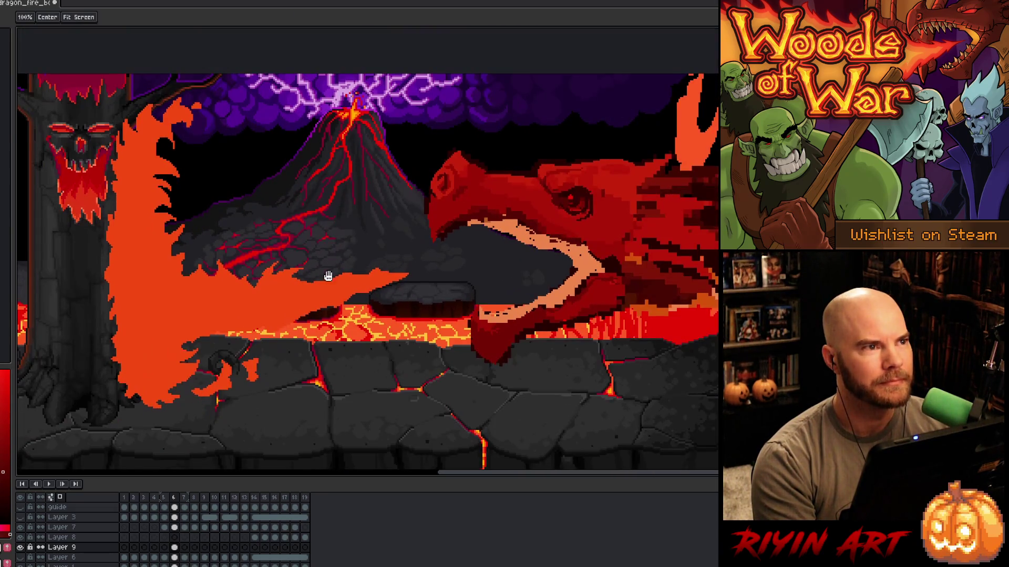
drag(354, 280, 365, 252)
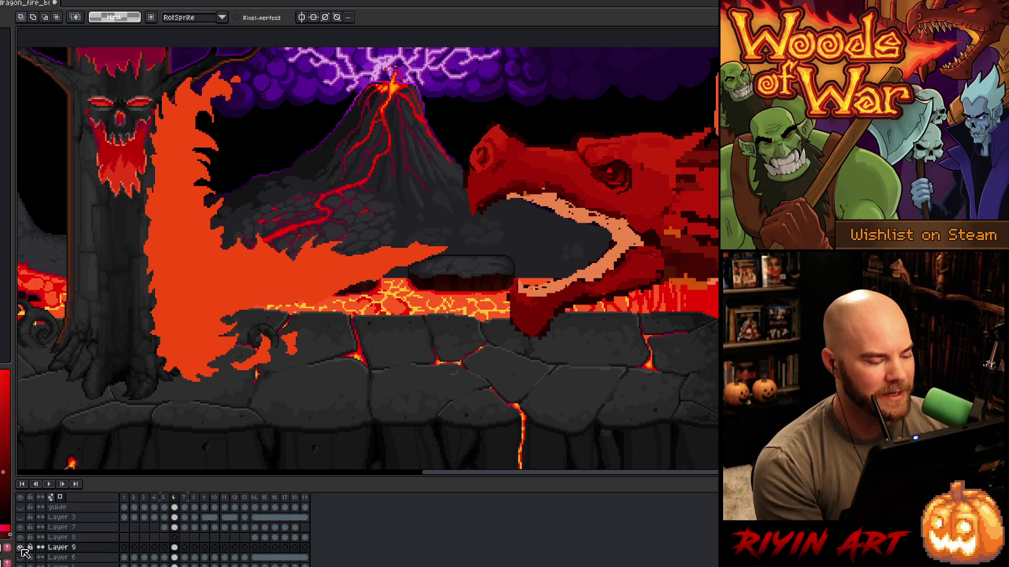
Step: Hide Layer 9's big head, reveal the full-bodied dragon, and replay its fire-breathing animation
click(20, 547)
click(21, 565)
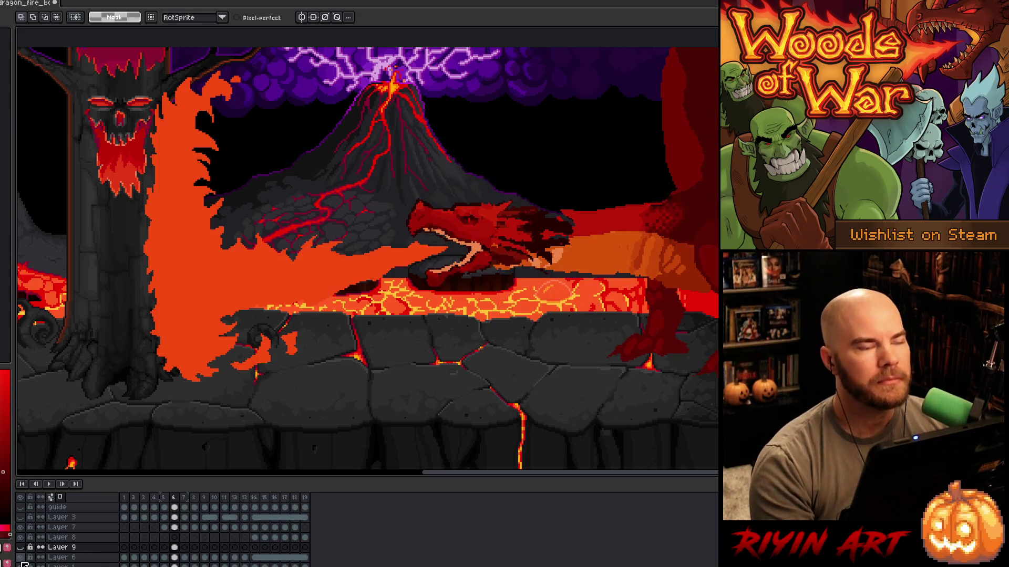
key(Return)
scroll(359, 303, down, 1)
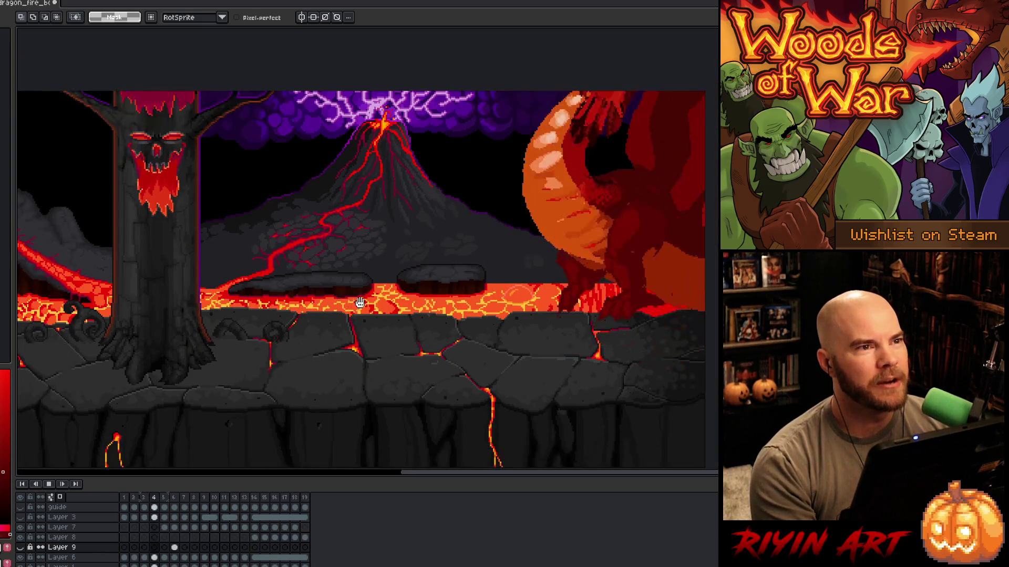
scroll(405, 289, down, 2)
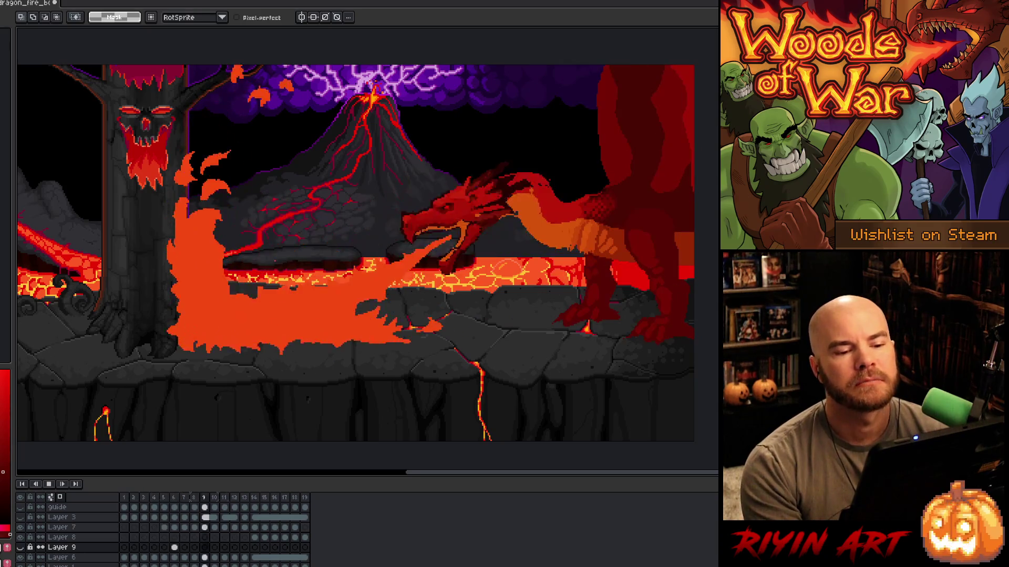
key(Return)
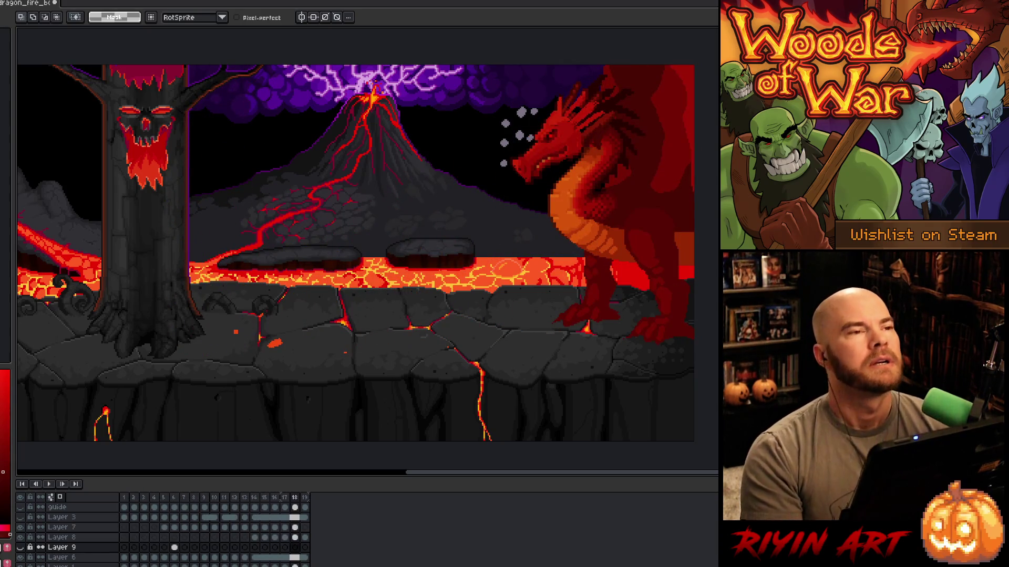
key(Return)
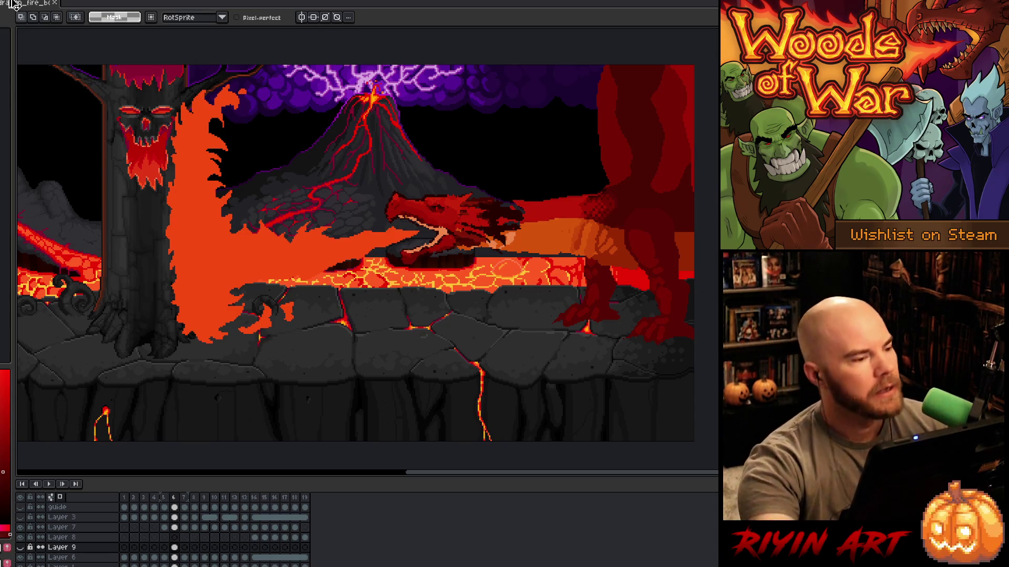
key(ctrl+Tab)
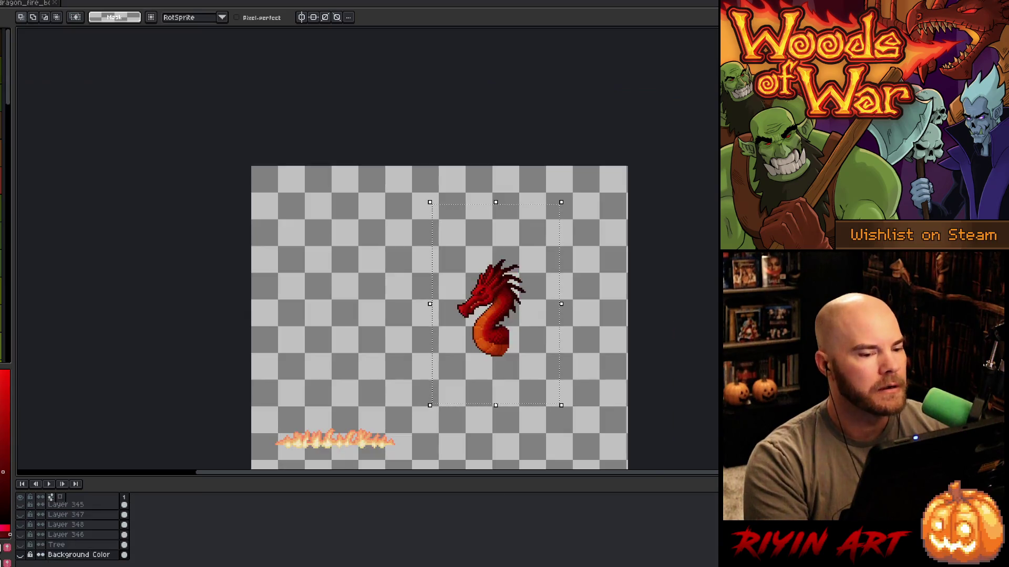
Step: Cycle through the open sprites and return to the dragon fire scene
key(ctrl+shift+Tab)
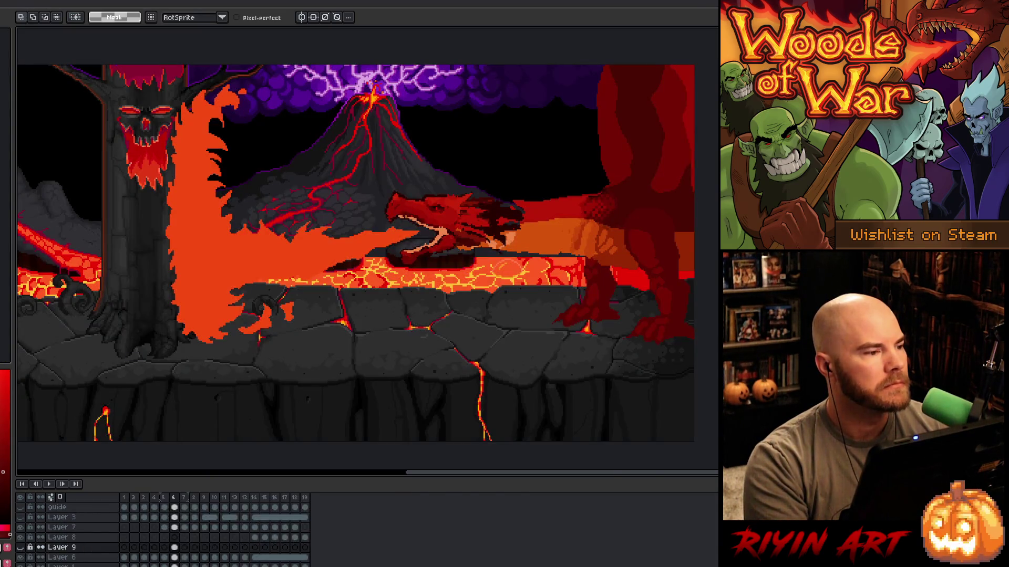
key(ctrl+Tab)
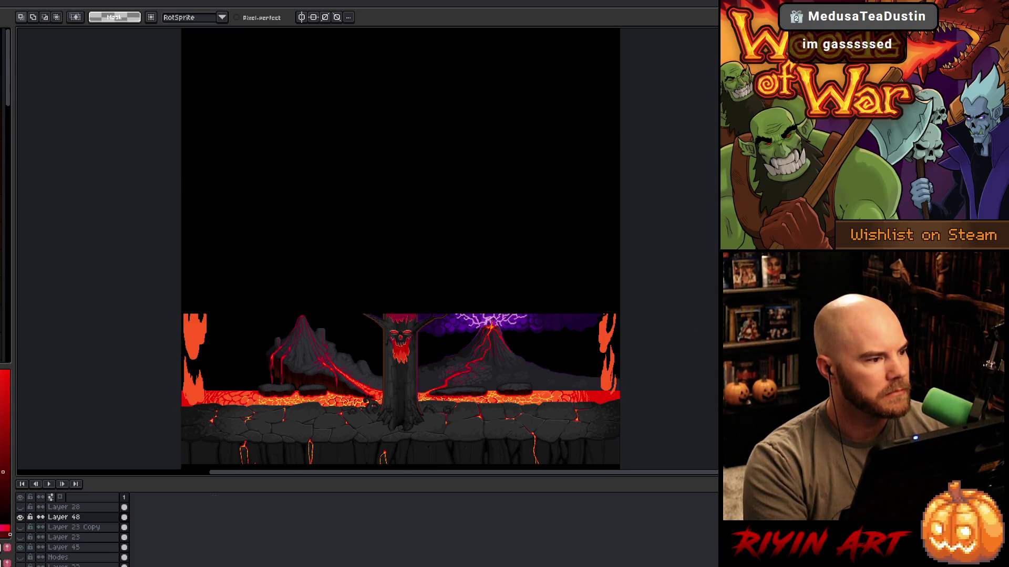
key(ctrl+Tab)
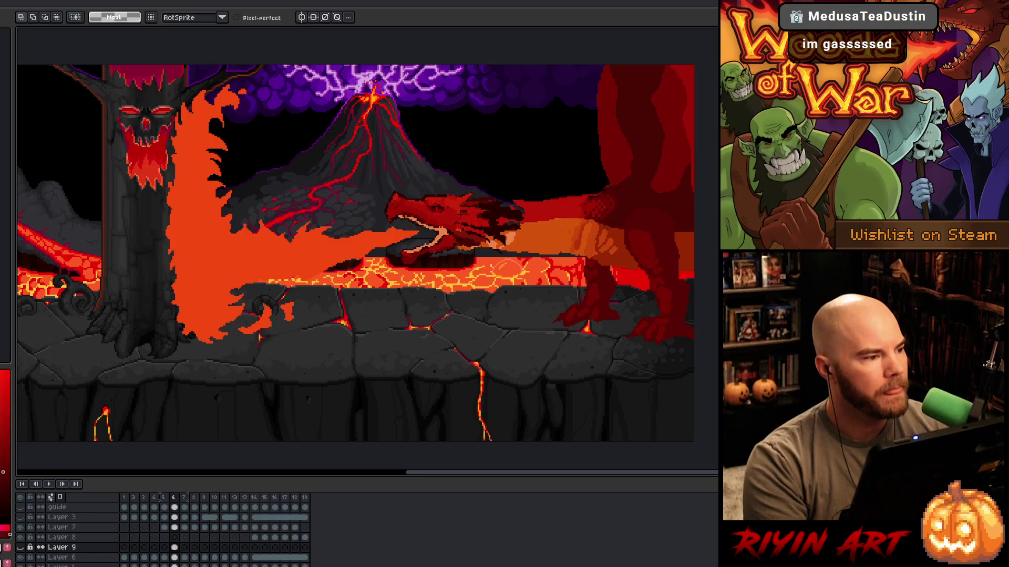
Step: Open GameOver_v5.aseprite from the TreeRevenge folder
key(ctrl+o)
scroll(334, 349, down, 10)
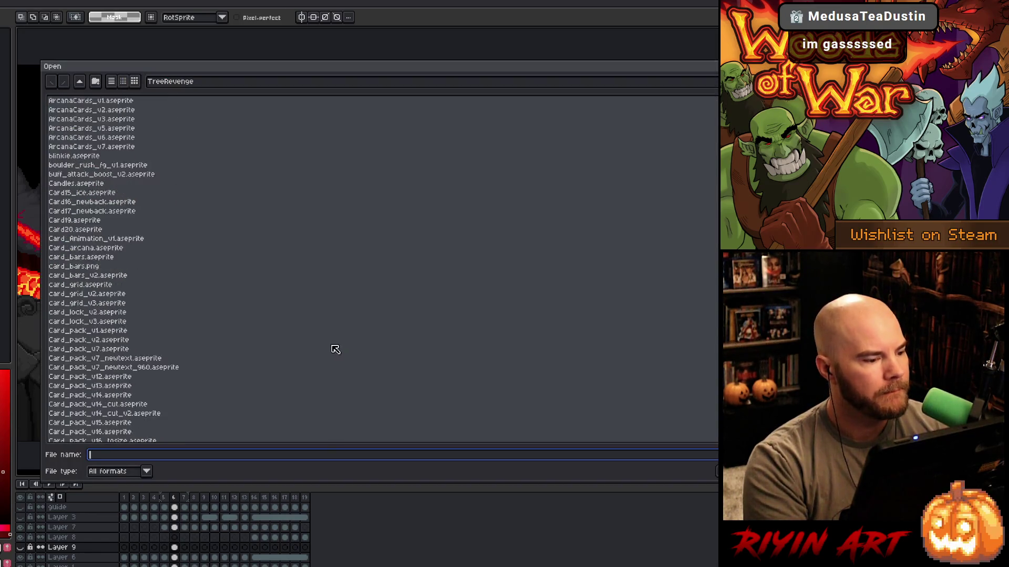
scroll(329, 351, down, 10)
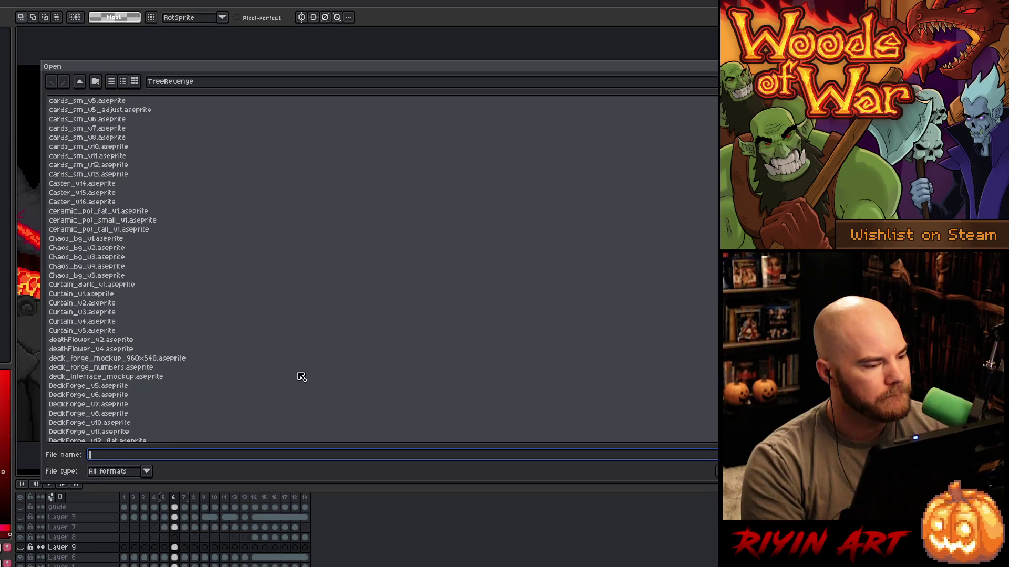
scroll(285, 373, down, 10)
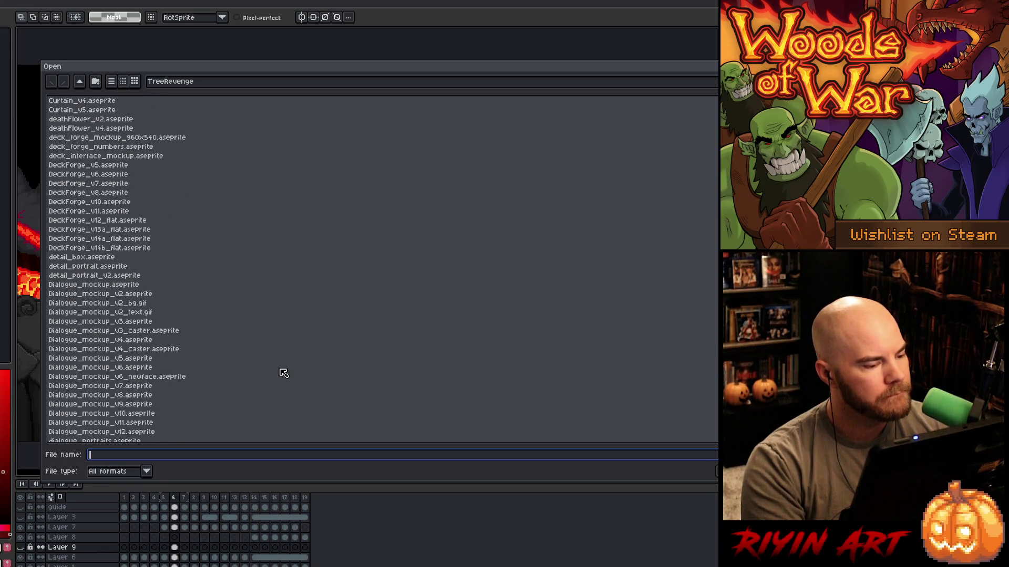
scroll(285, 373, down, 7)
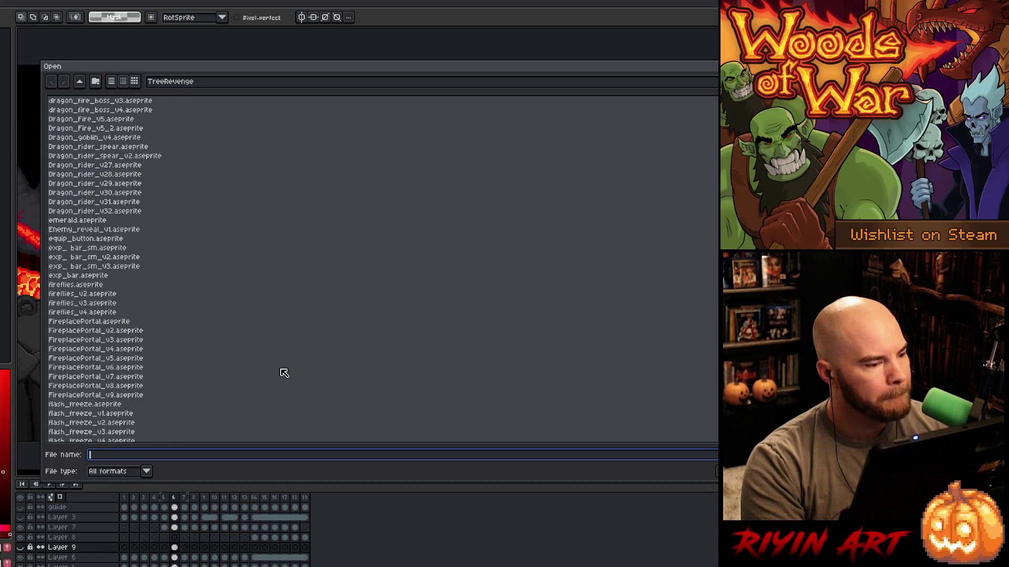
scroll(284, 373, down, 4)
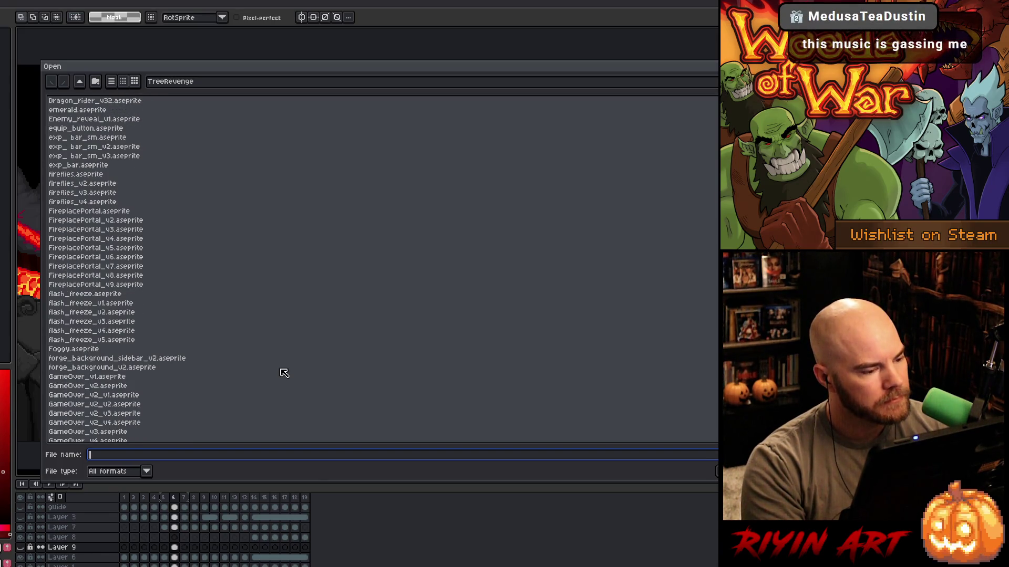
scroll(284, 373, down, 8)
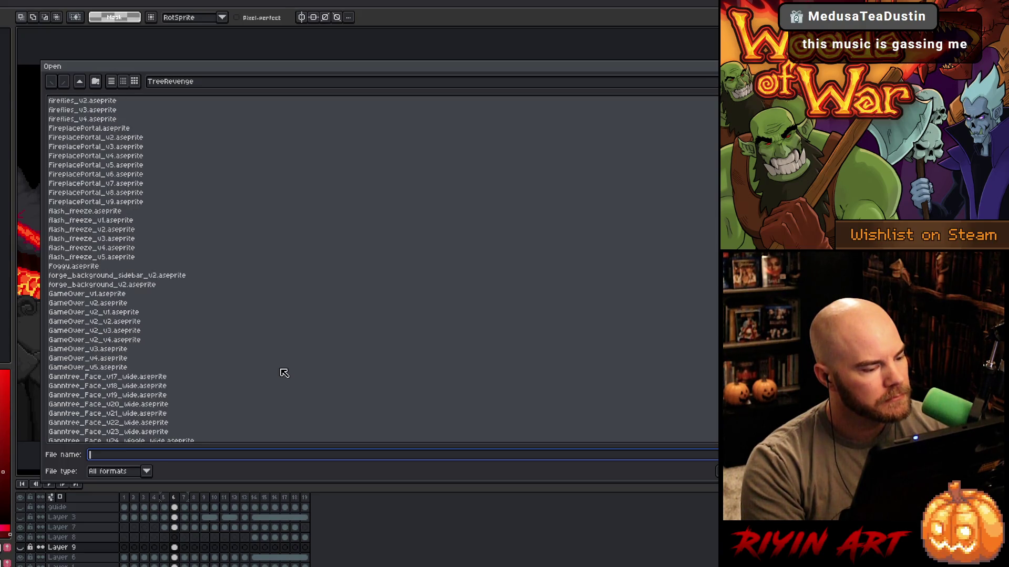
scroll(284, 373, down, 1)
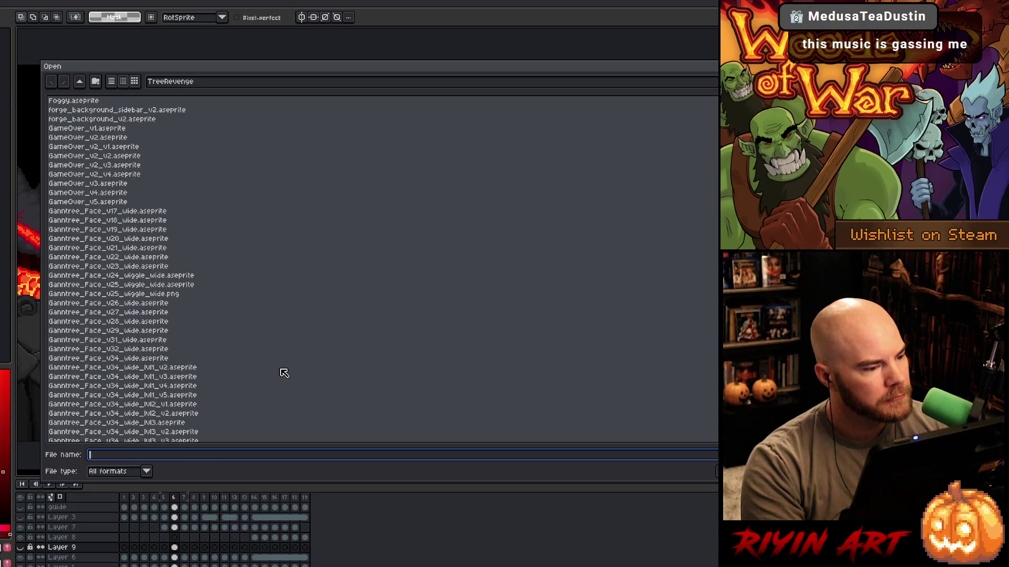
scroll(285, 373, down, 6)
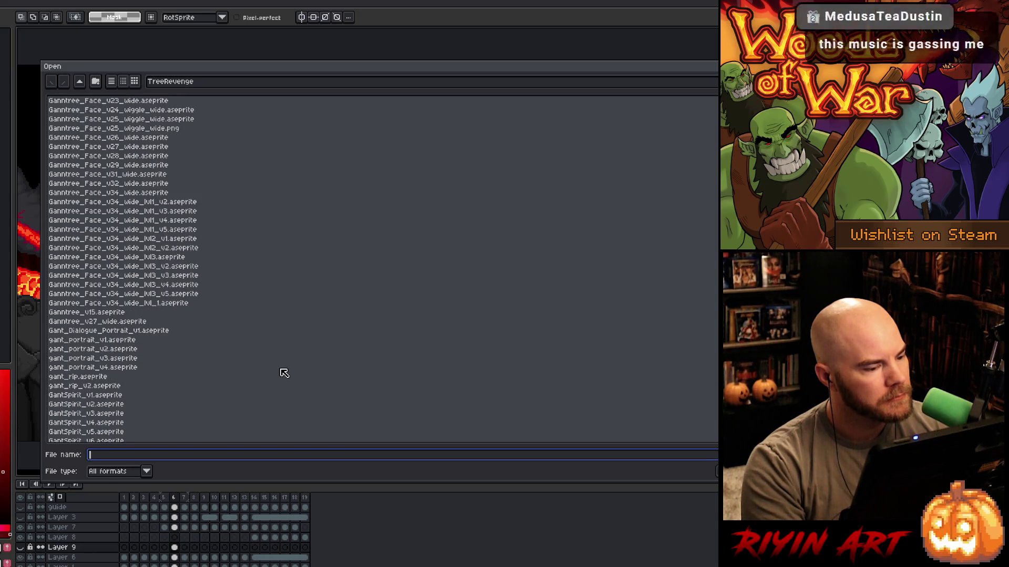
scroll(284, 373, up, 7)
double_click(118, 234)
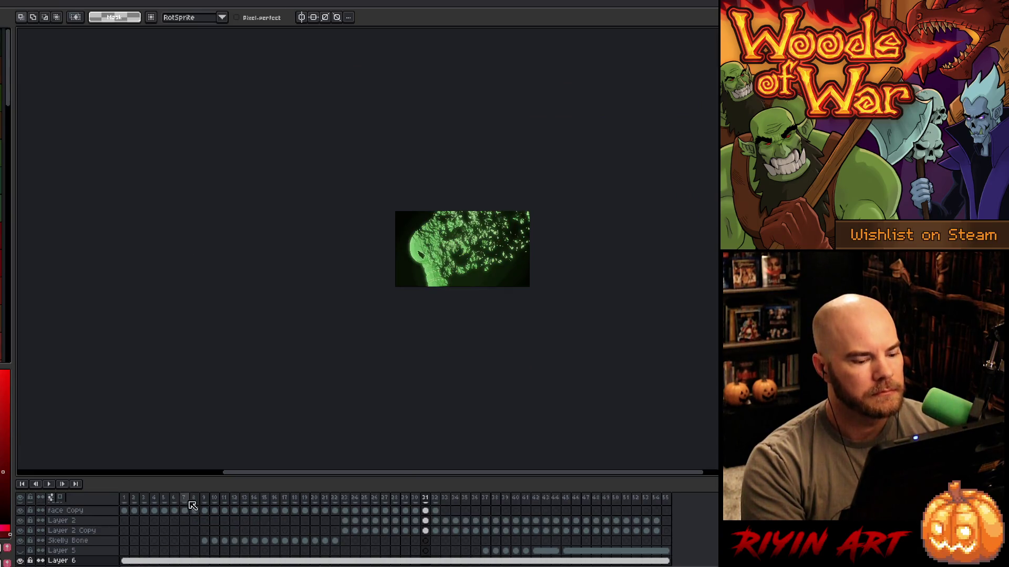
Step: Play the green face animation from frame 1 until the skull bursts out at frame 13
click(124, 498)
scroll(385, 252, up, 1)
scroll(558, 241, up, 3)
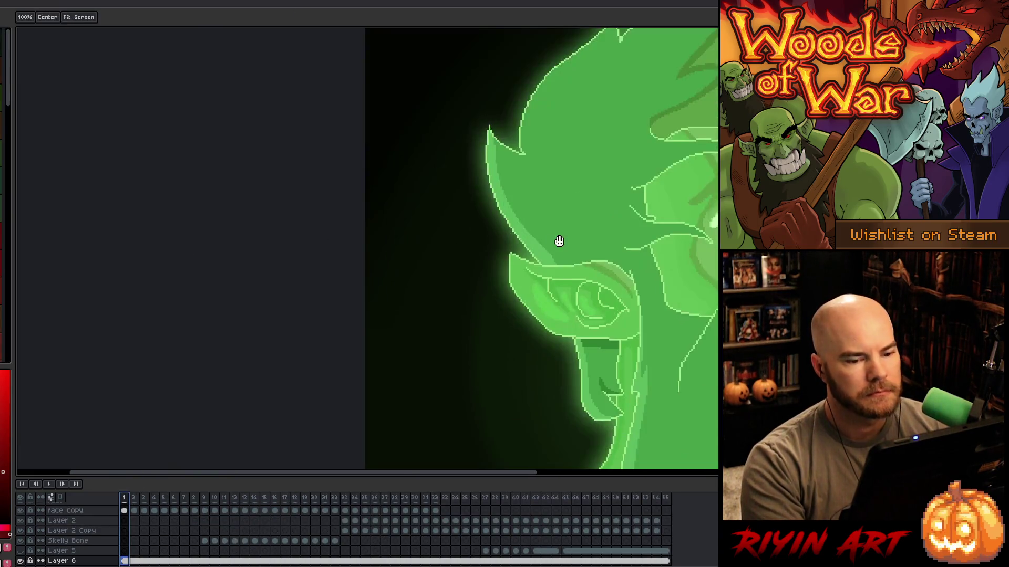
scroll(174, 243, down, 2)
key(Return)
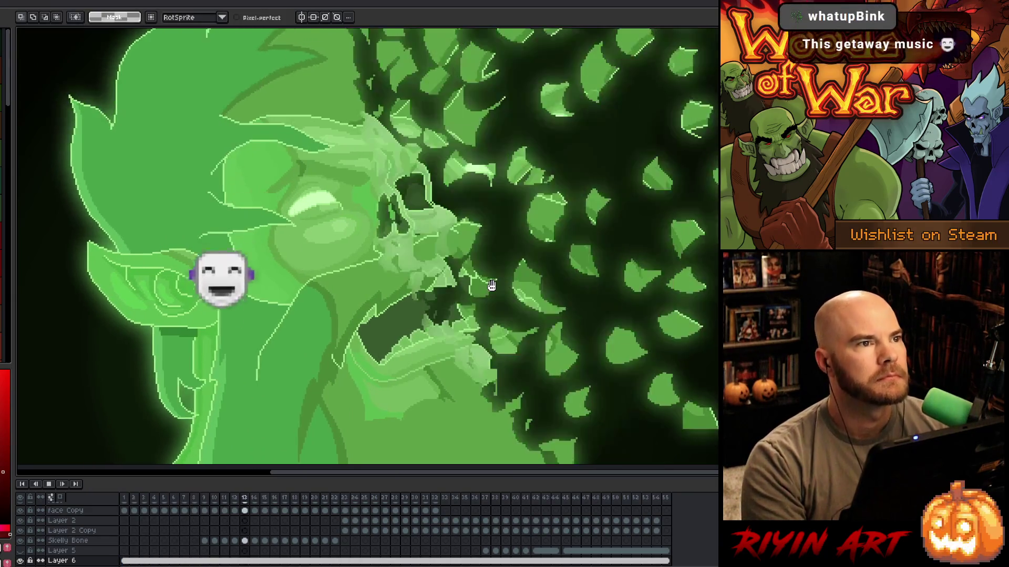